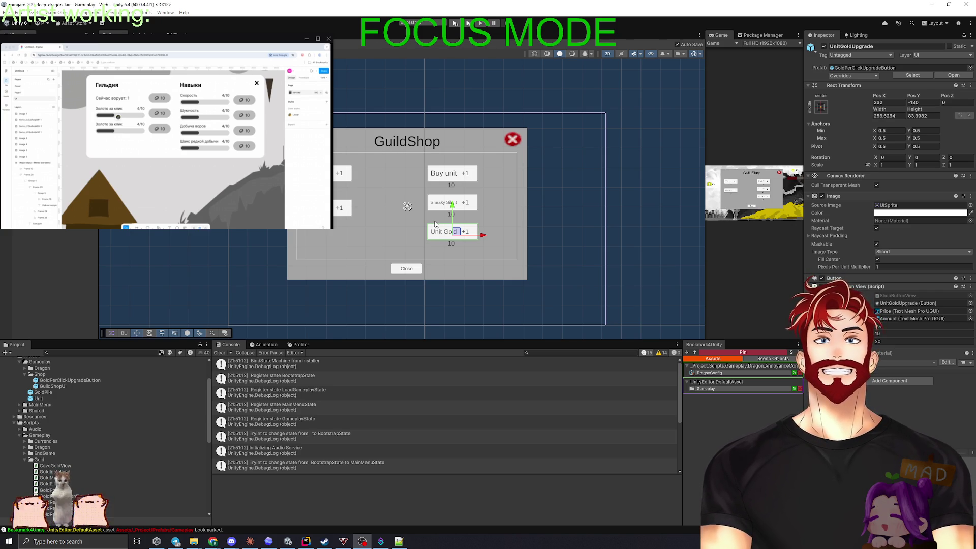
# Recentre the Scene view on the GuildShop panel and clear all Console messages
pyautogui.moveTo(433, 223); pyautogui.dragTo(469, 232)
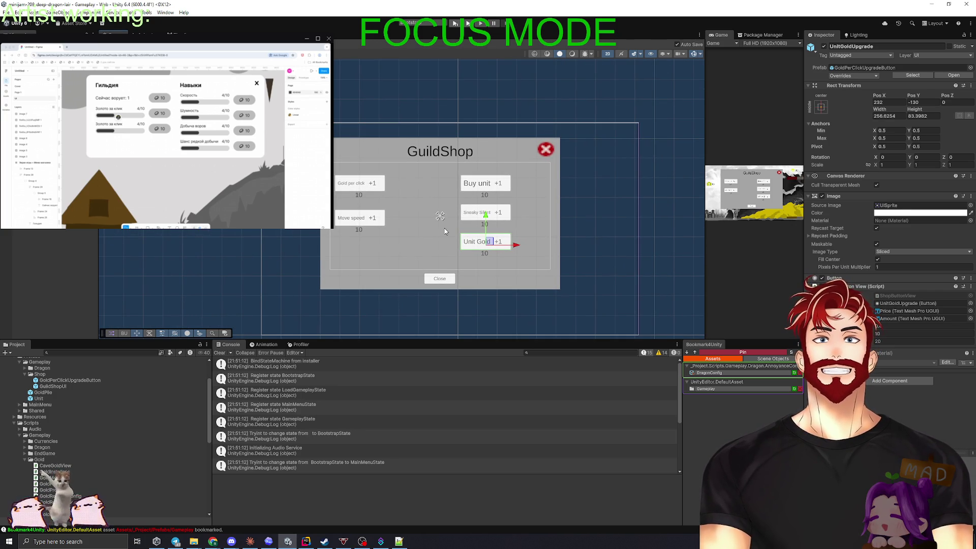
pyautogui.click(219, 353)
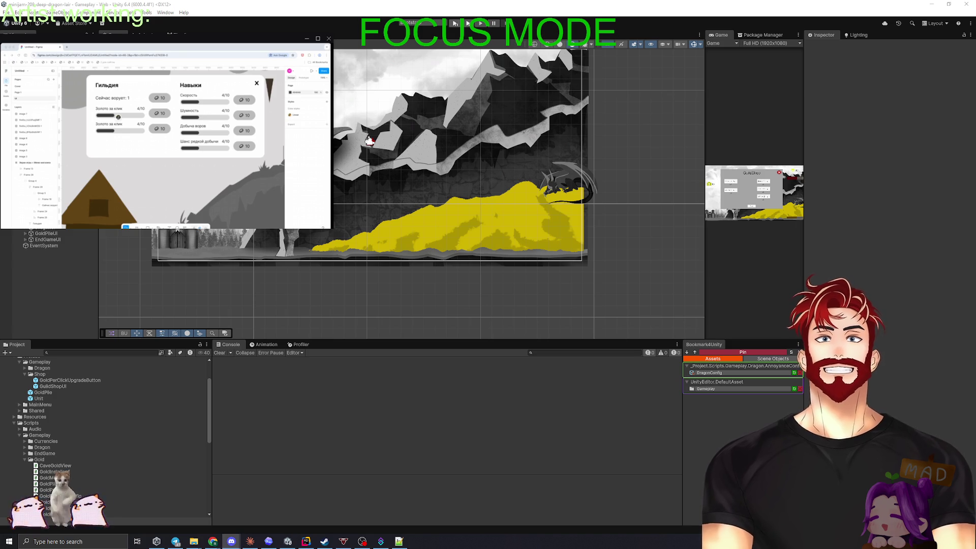
pyautogui.hotkey('alt', 'Tab')
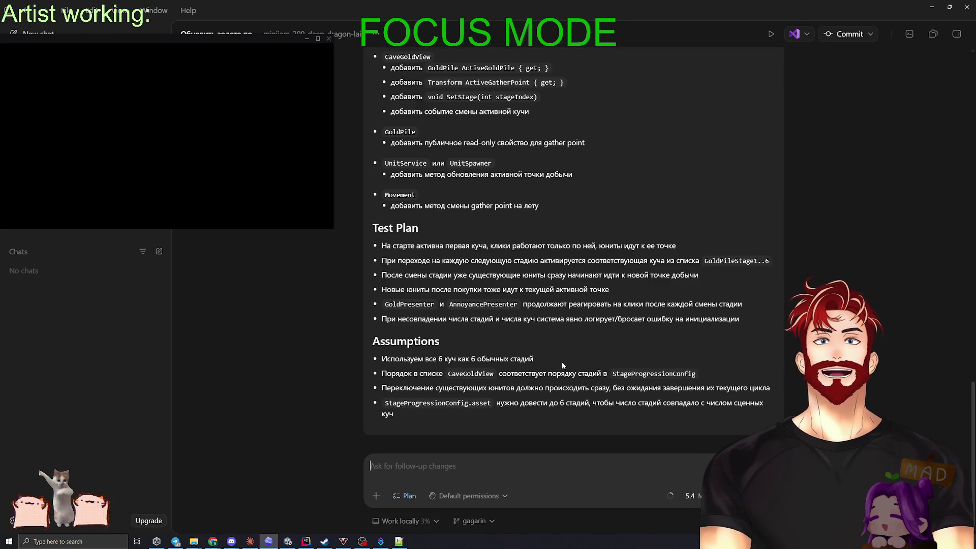
# Send 'поехали' to approve the Stage-Based Gold Piles plan
pyautogui.scroll(15, 703, 364)
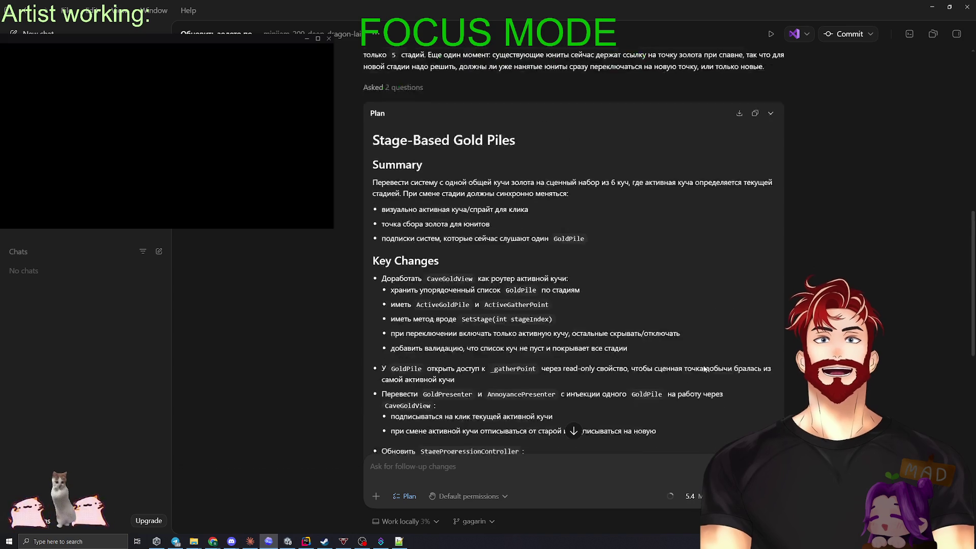
pyautogui.scroll(-15, 626, 369)
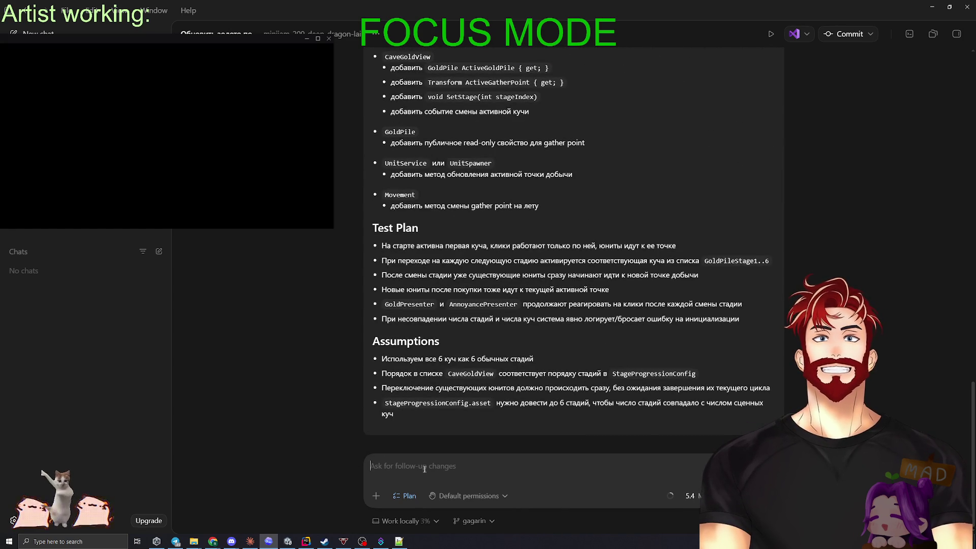
pyautogui.moveTo(671, 497)
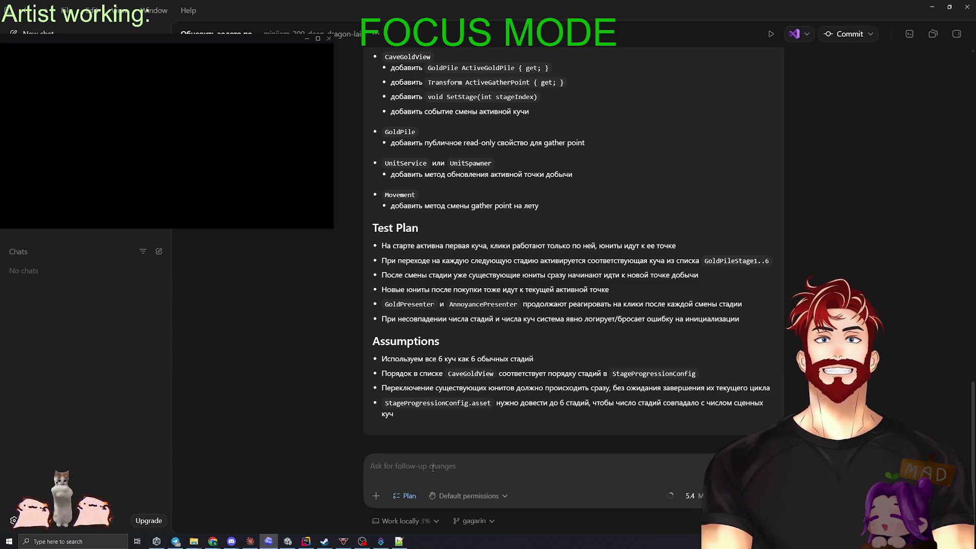
pyautogui.scroll(15, 305, 414)
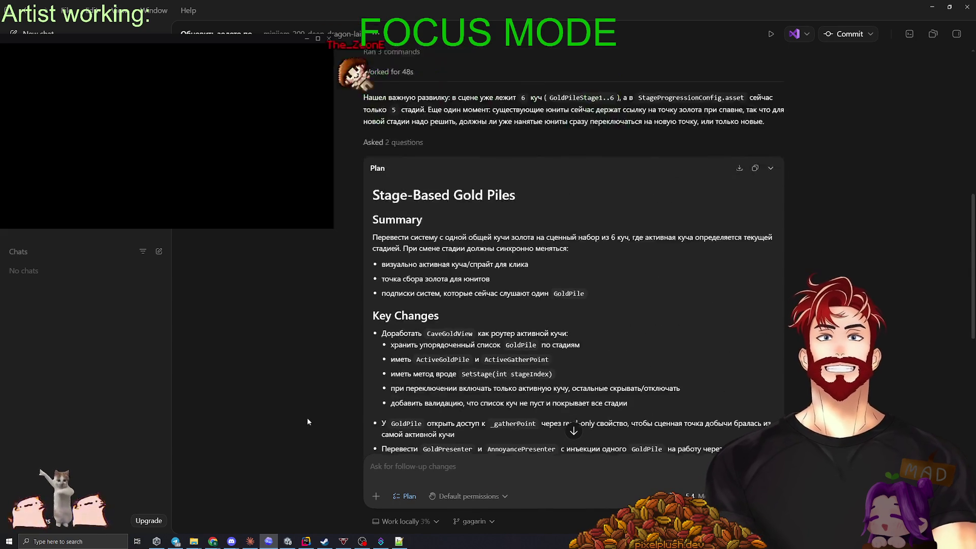
pyautogui.click(575, 431)
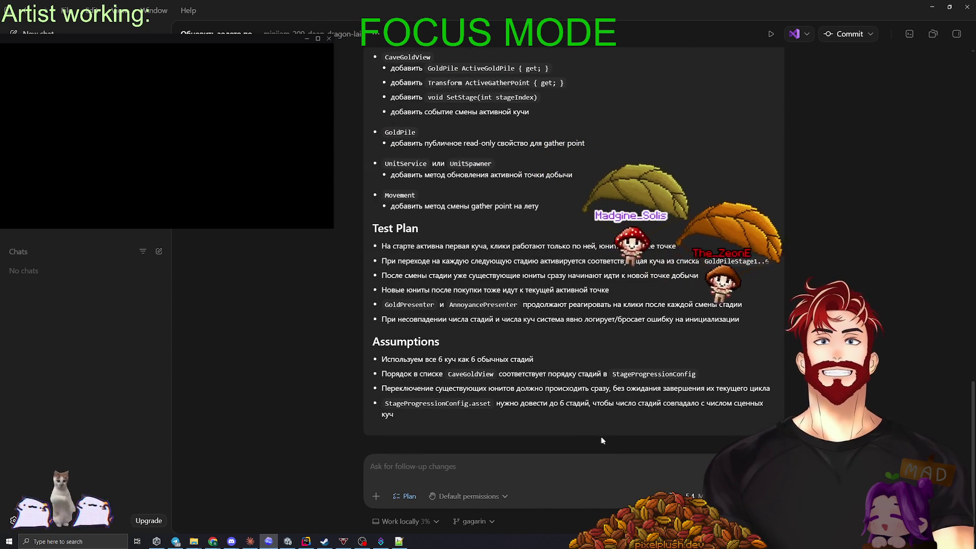
pyautogui.click(382, 463)
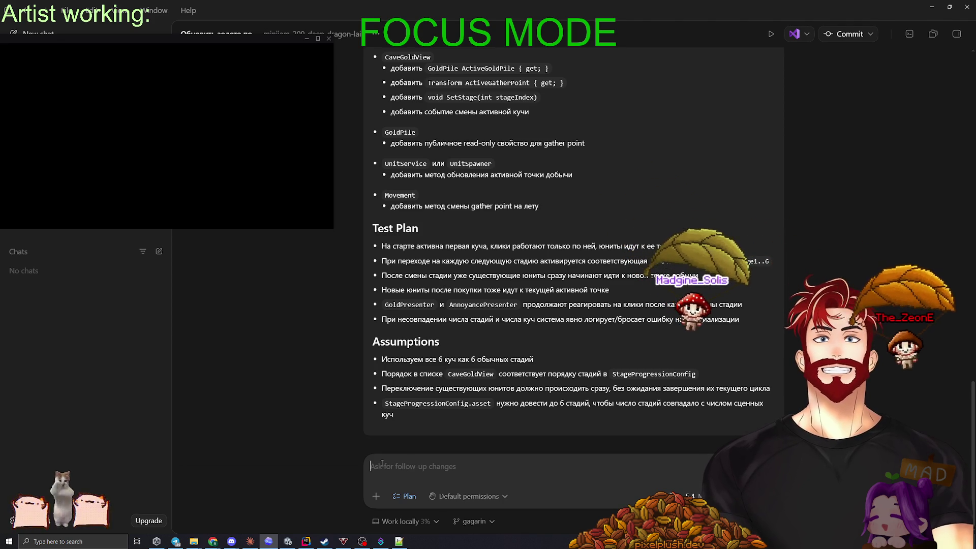
pyautogui.write('поехали')
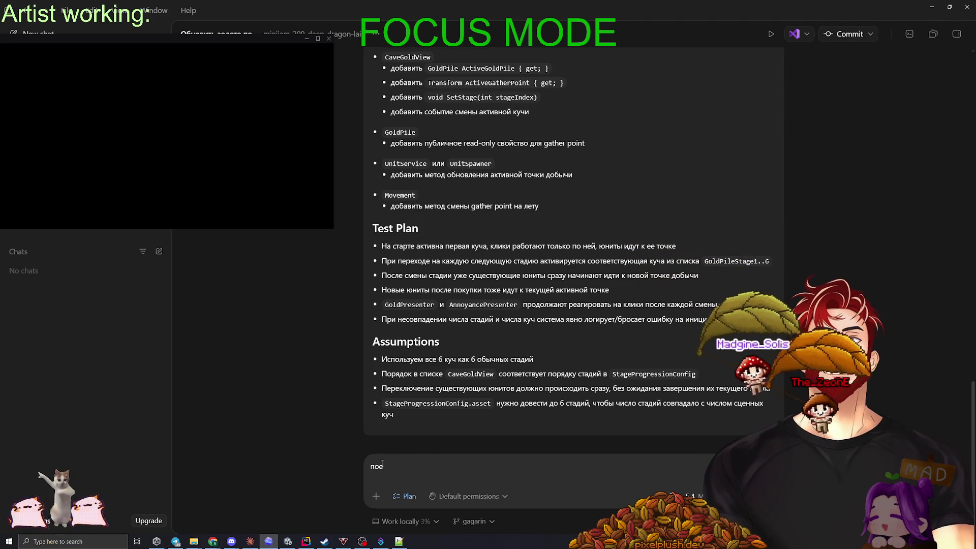
pyautogui.press('Return')
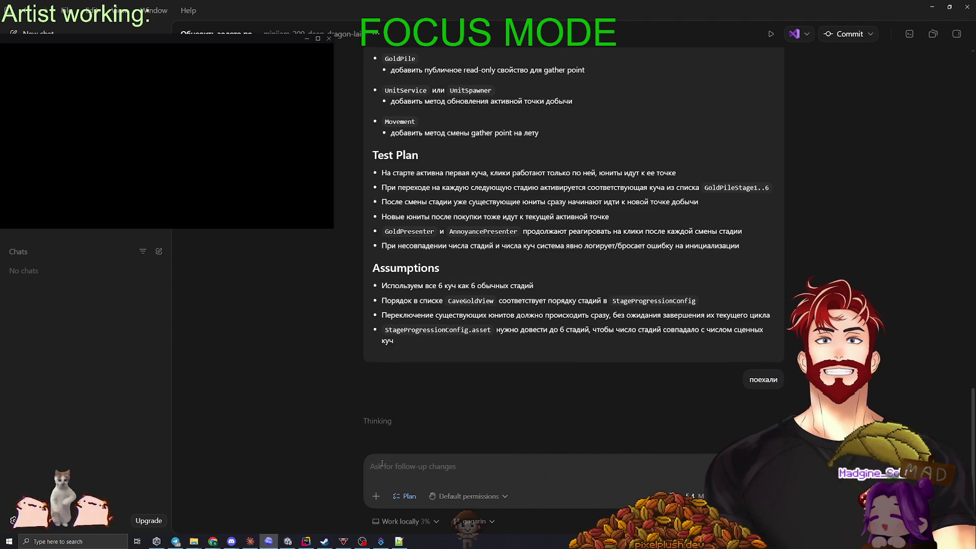
# Turn off Plan mode and resend 'поехали' so the agent starts implementing
pyautogui.scroll(3, 326, 354)
pyautogui.scroll(-4, 328, 359)
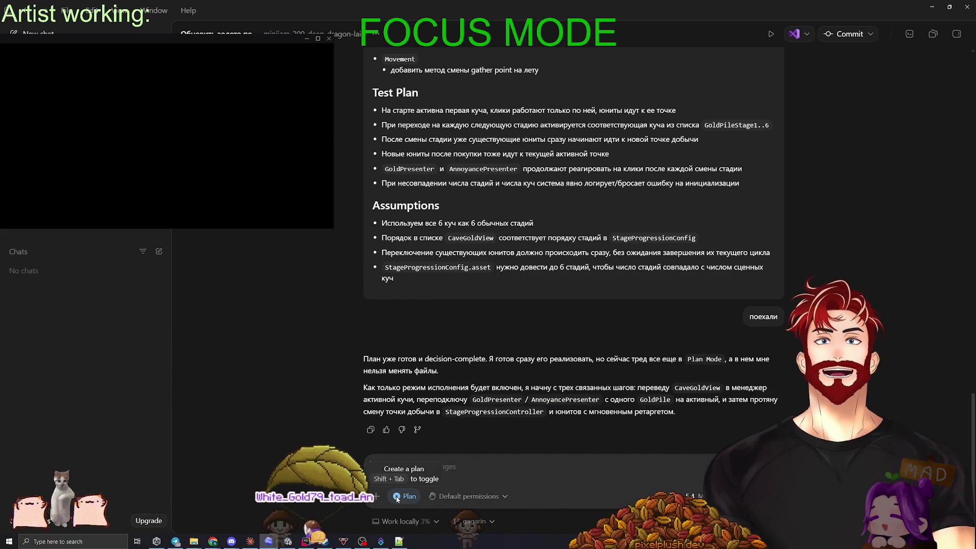
pyautogui.hotkey('shift', 'Tab')
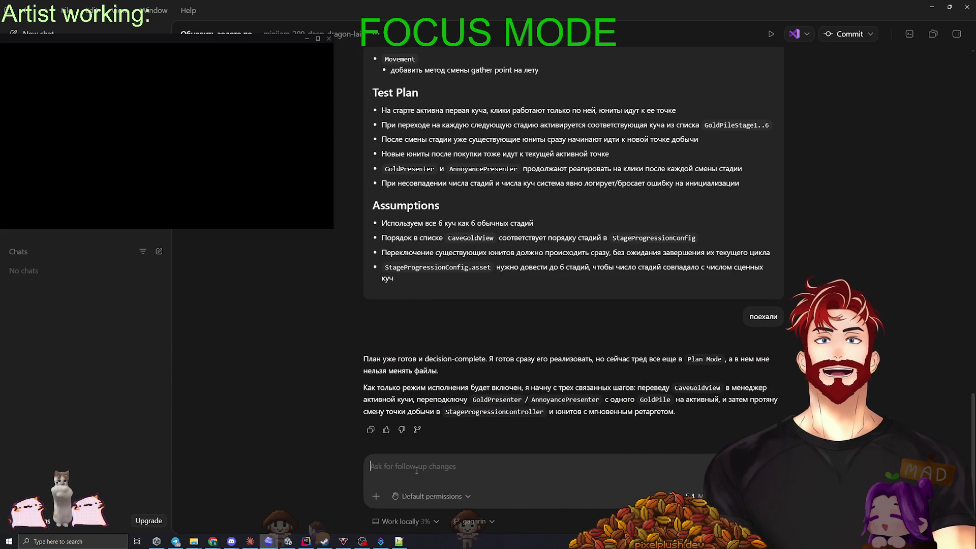
pyautogui.write('поехали')
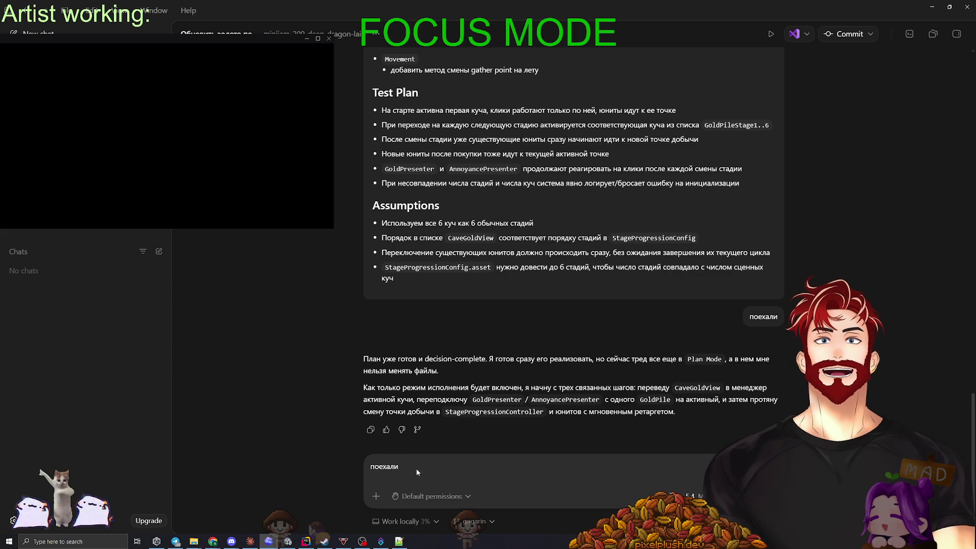
pyautogui.press('Return')
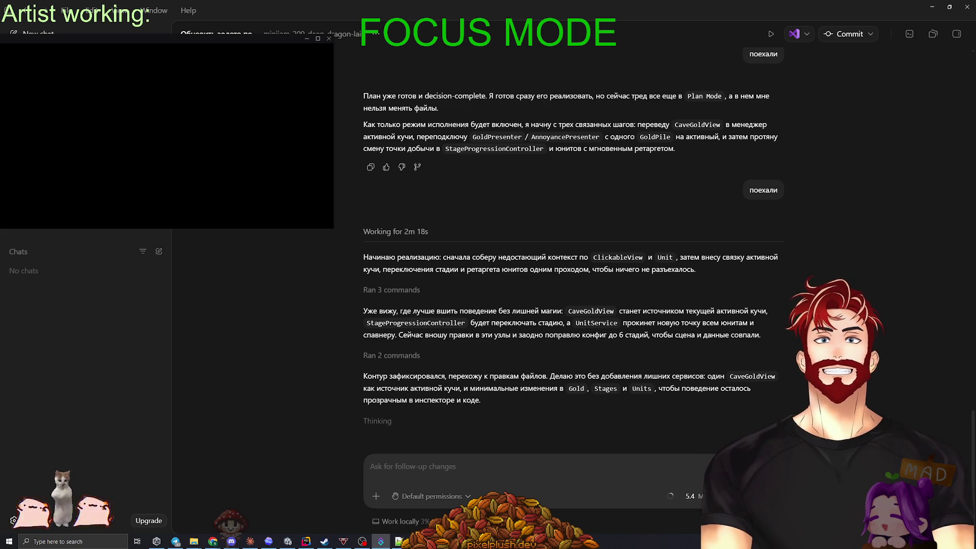
# Leave the agent implementing the gold-pile plan and switch to Streamer.bot
pyautogui.hotkey('alt', 'Tab')
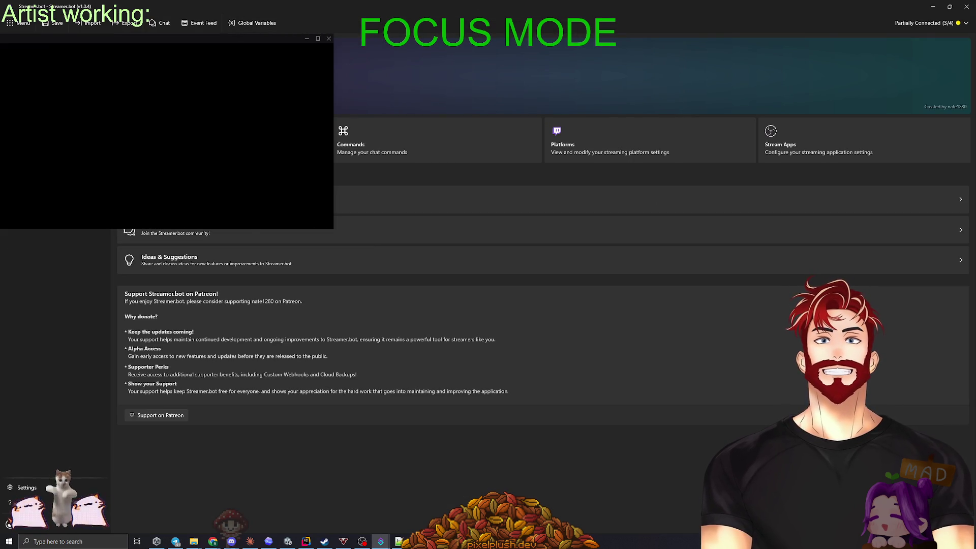
# Change global variable FreeRewardCount from 69 to 662 and close the Global Variables list
pyautogui.click(254, 23)
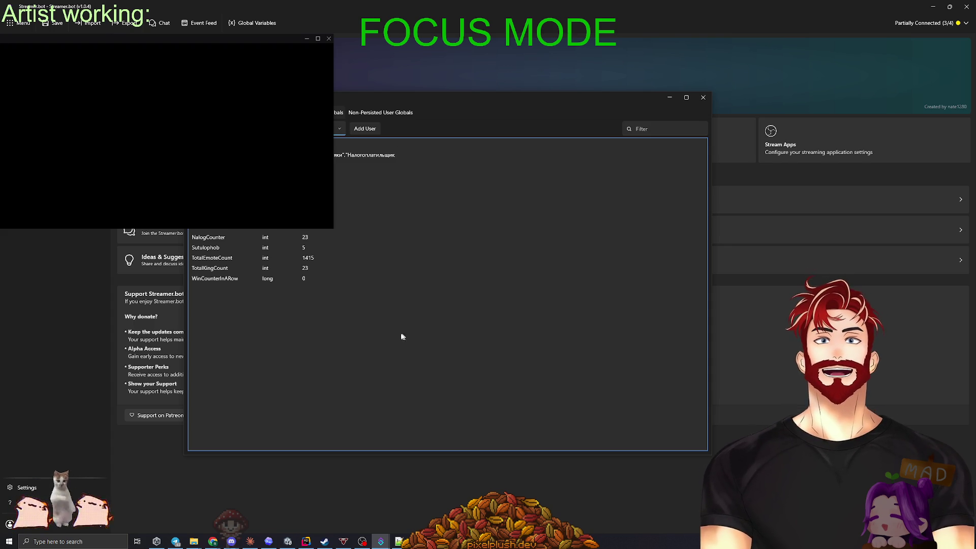
pyautogui.doubleClick(401, 185)
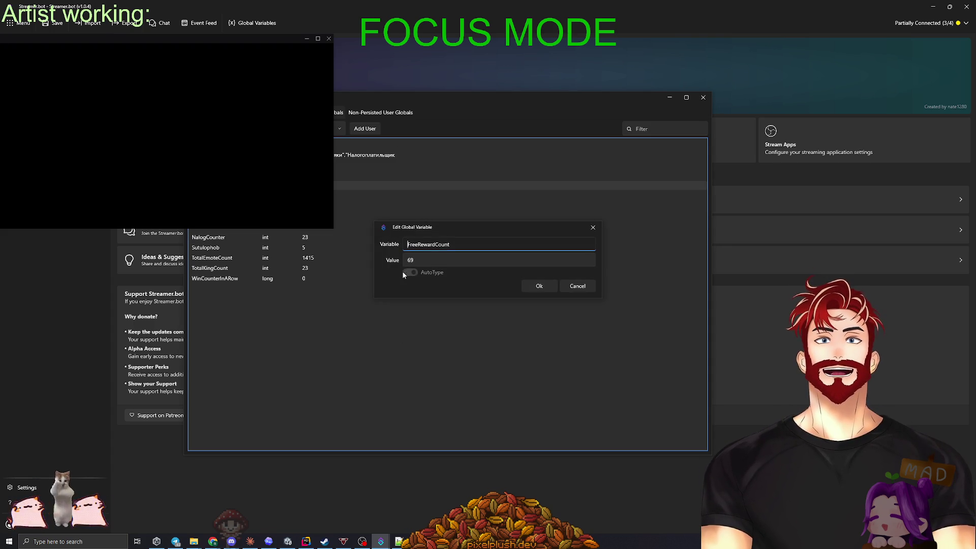
pyautogui.click(413, 260)
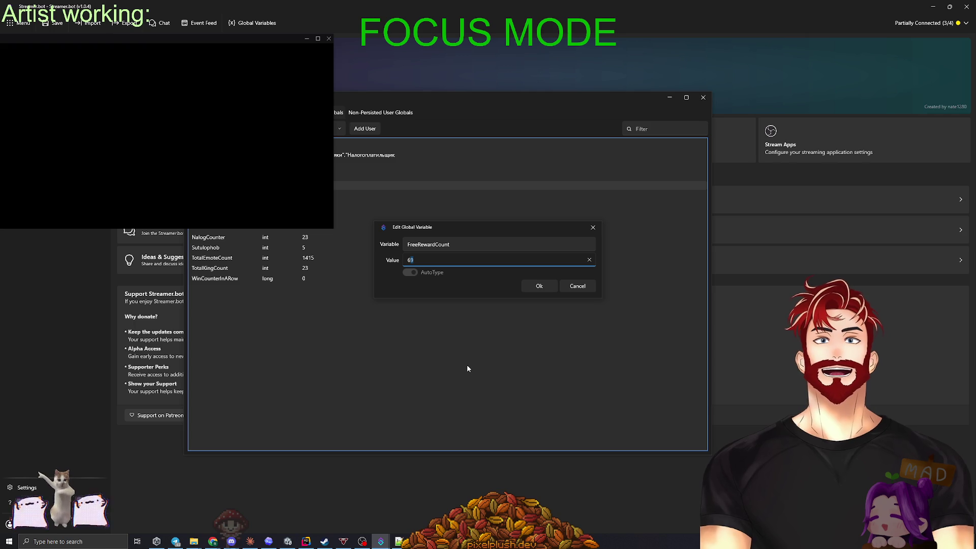
pyautogui.press('BackSpace')
pyautogui.write('6')
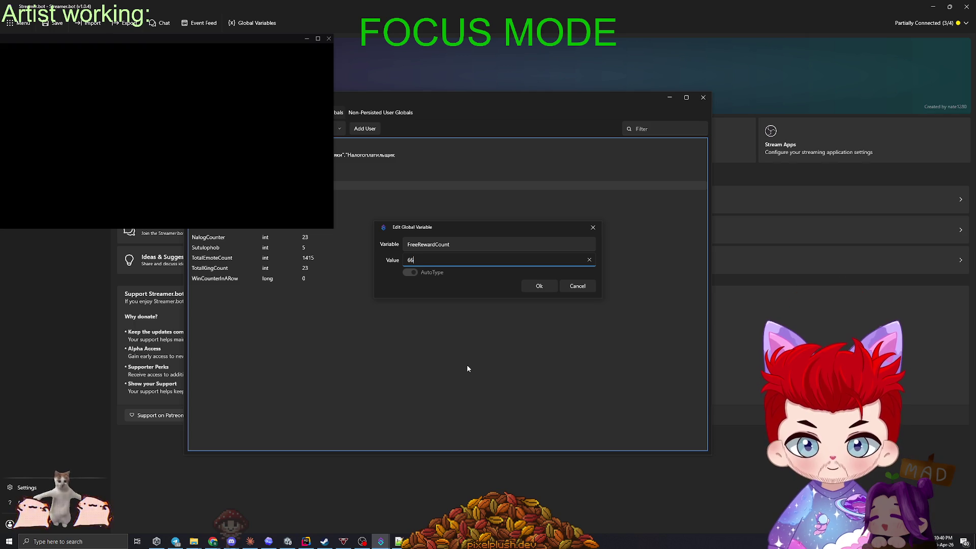
pyautogui.write('2')
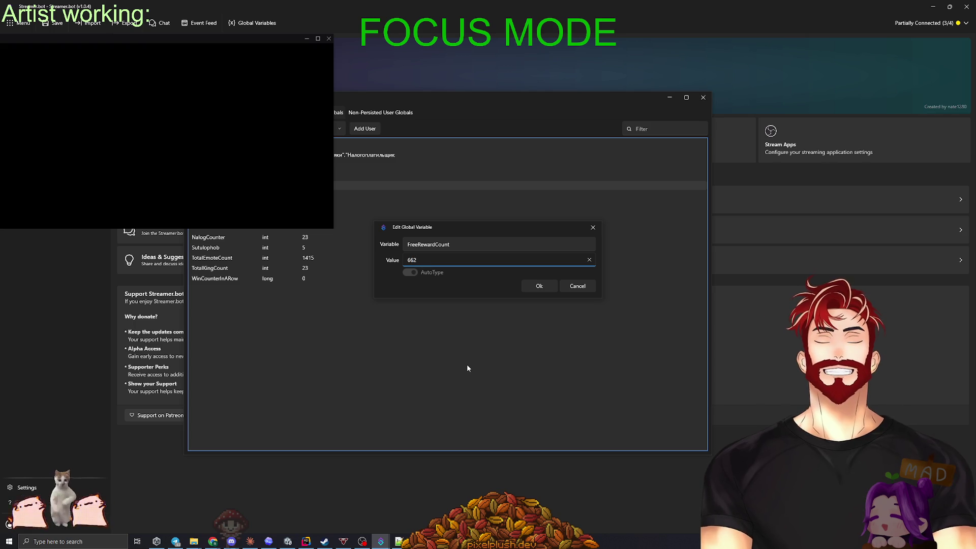
pyautogui.click(542, 286)
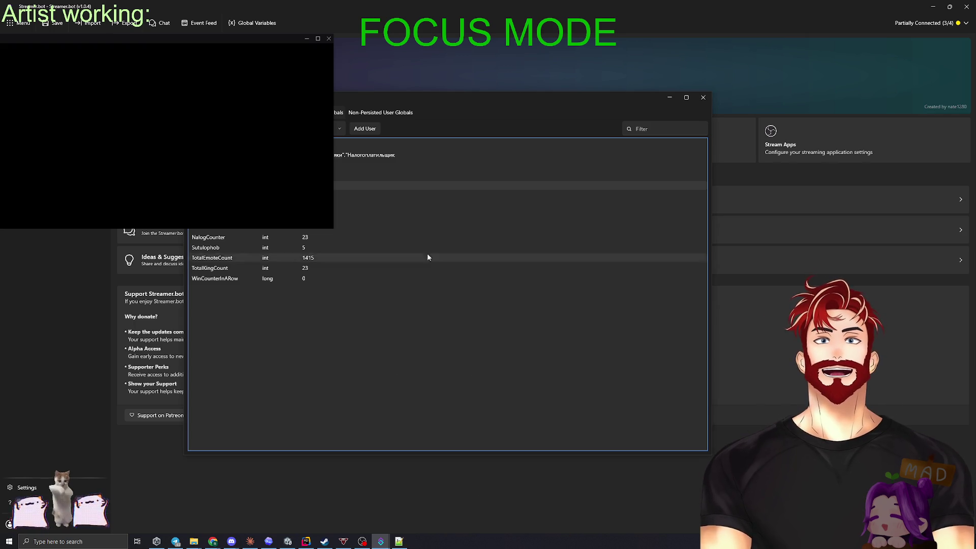
pyautogui.click(703, 97)
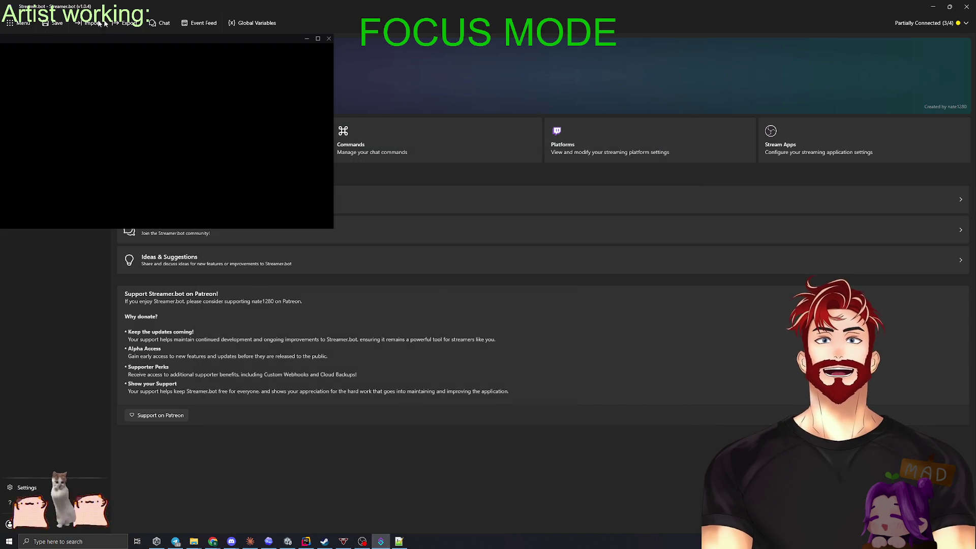
pyautogui.hotkey('alt', 'Tab')
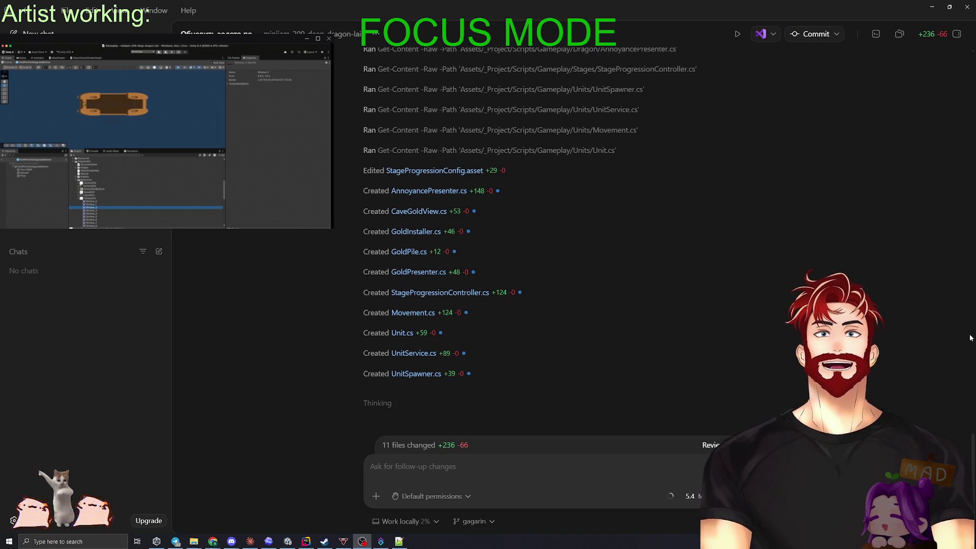
# Scroll through the Review panel diff, including AnnoyancePresenter.cs, while the agent edits CaveGoldView.cs and UnitService.cs
pyautogui.click(714, 444)
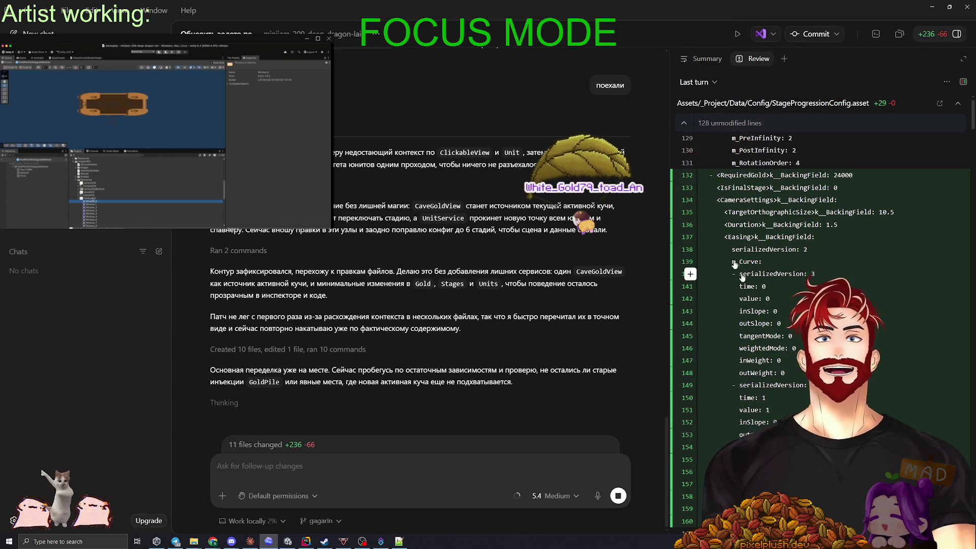
pyautogui.scroll(-3, 711, 316)
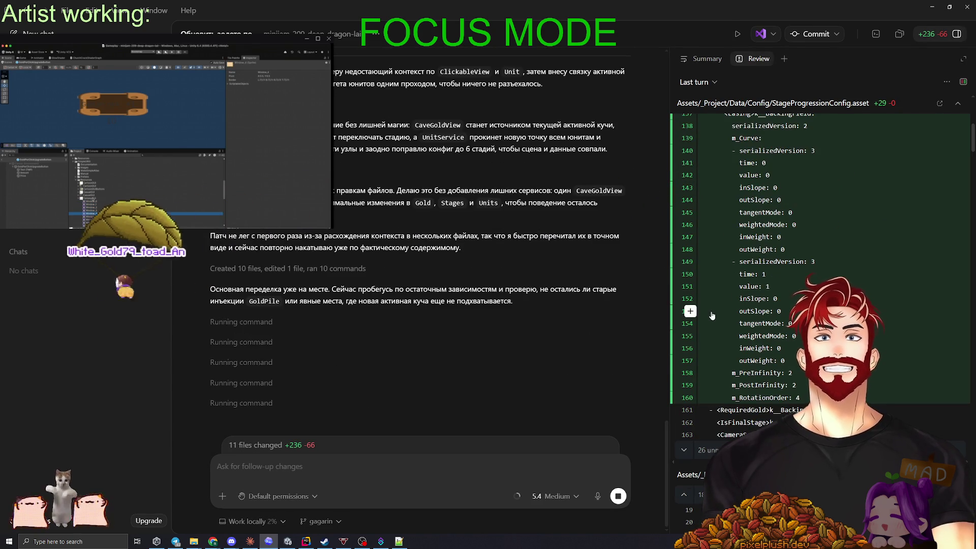
pyautogui.scroll(-5, 711, 316)
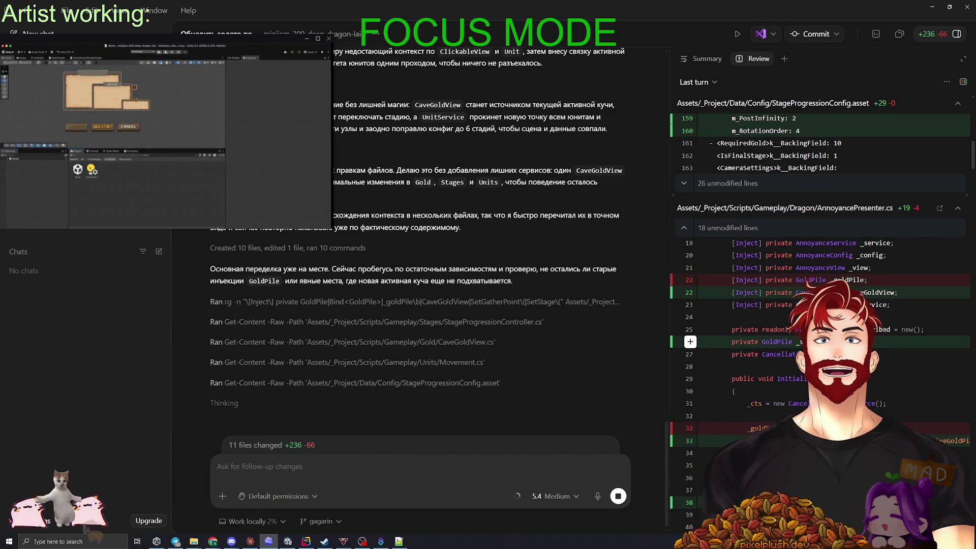
pyautogui.scroll(-3, 711, 341)
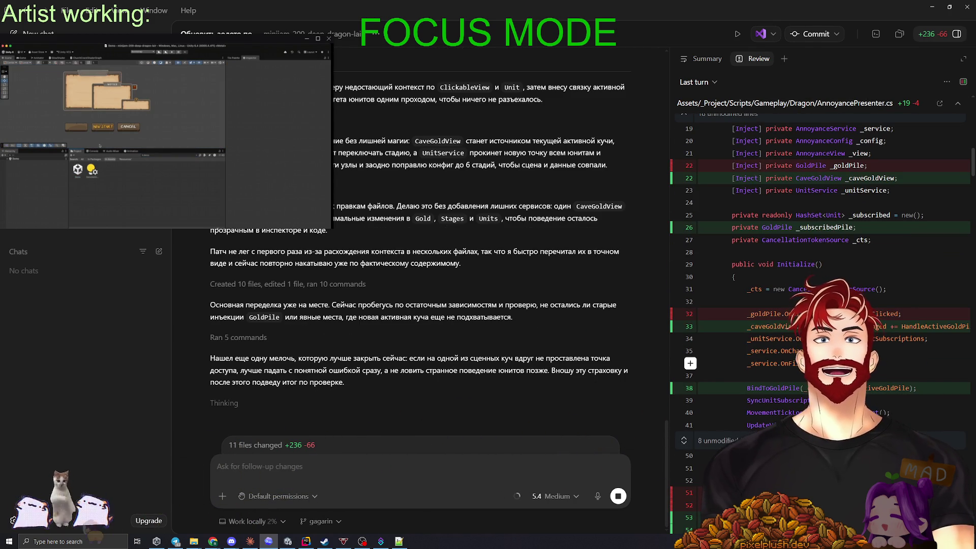
pyautogui.scroll(-2, 691, 363)
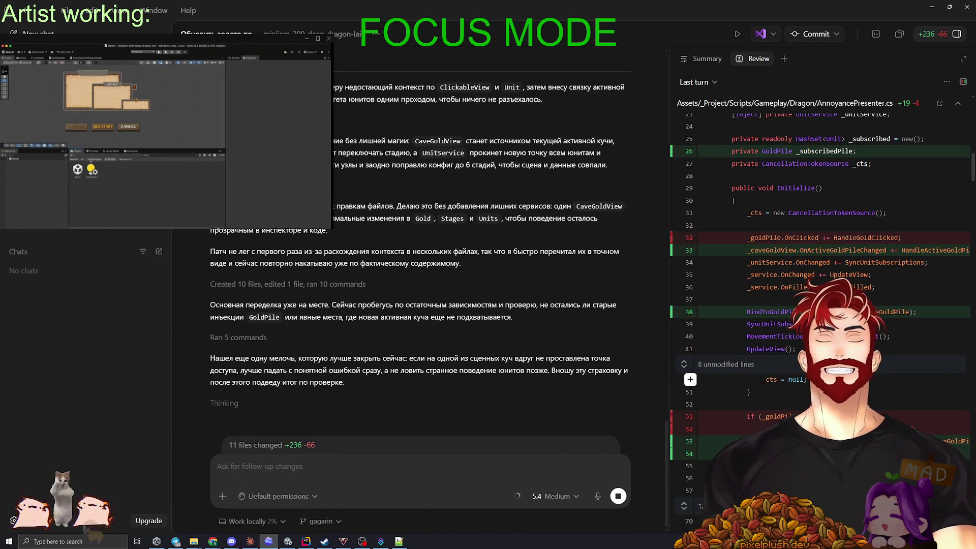
pyautogui.scroll(1, 759, 191)
pyautogui.scroll(-9, 759, 191)
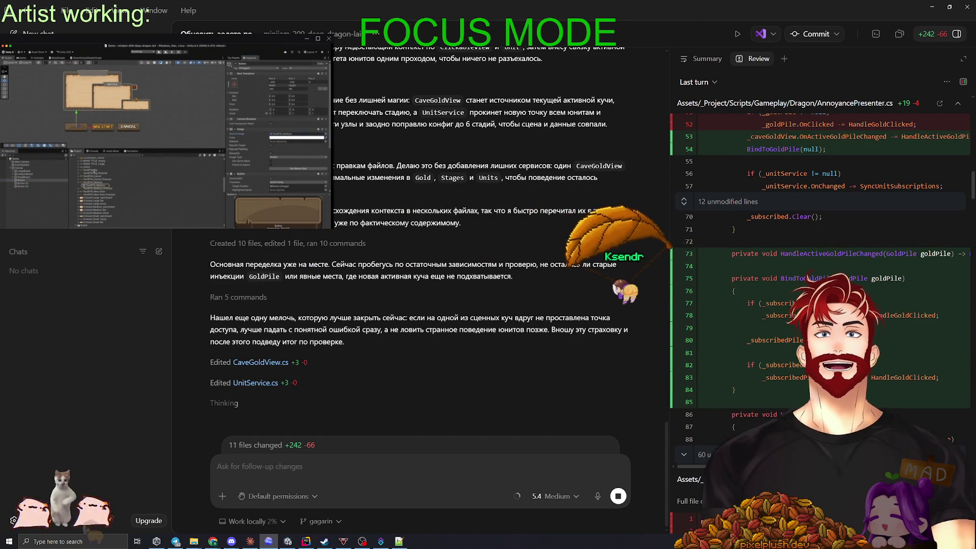
pyautogui.scroll(-3, 793, 364)
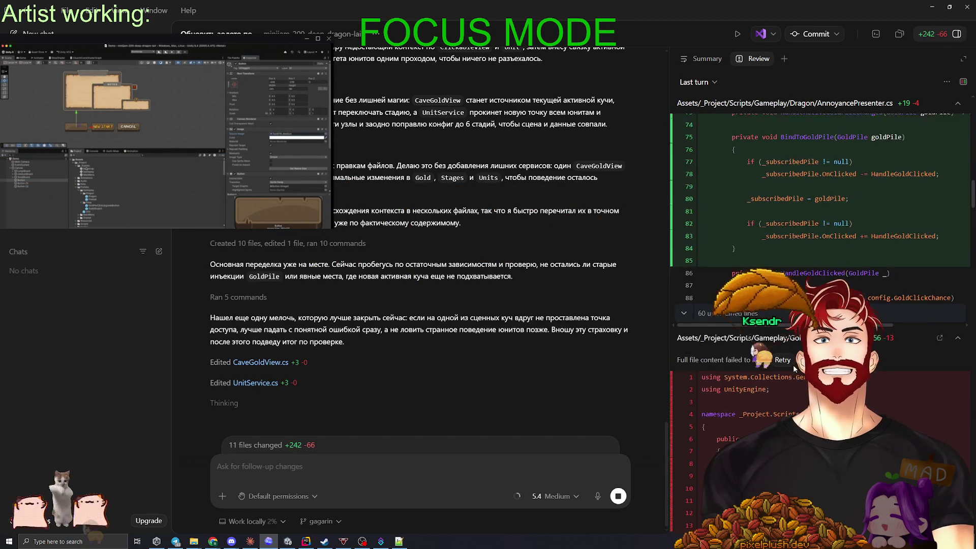
pyautogui.scroll(1, 795, 369)
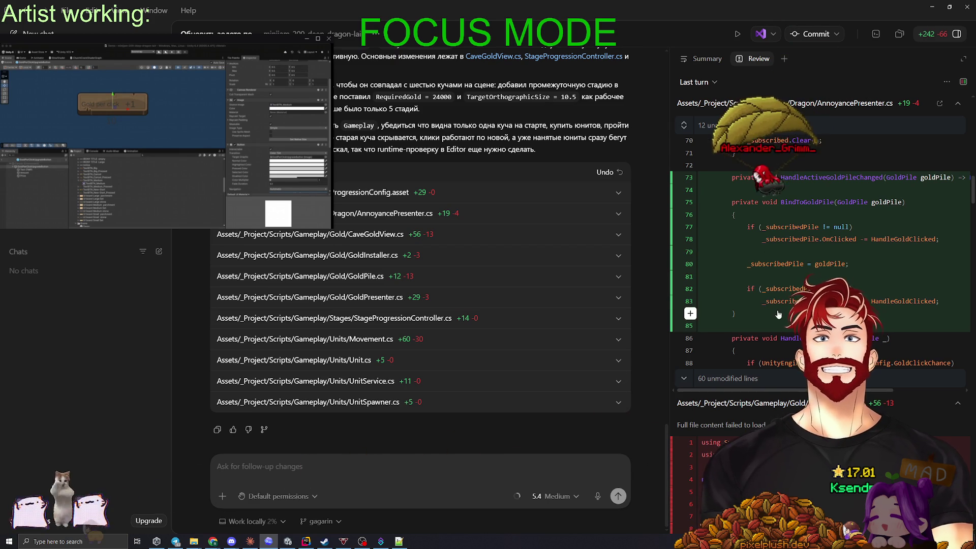
# Ask the agent to refactor CaveGoldView so GoldPile and its click subscriptions stay internal
pyautogui.scroll(-3, 782, 315)
pyautogui.scroll(-7, 782, 315)
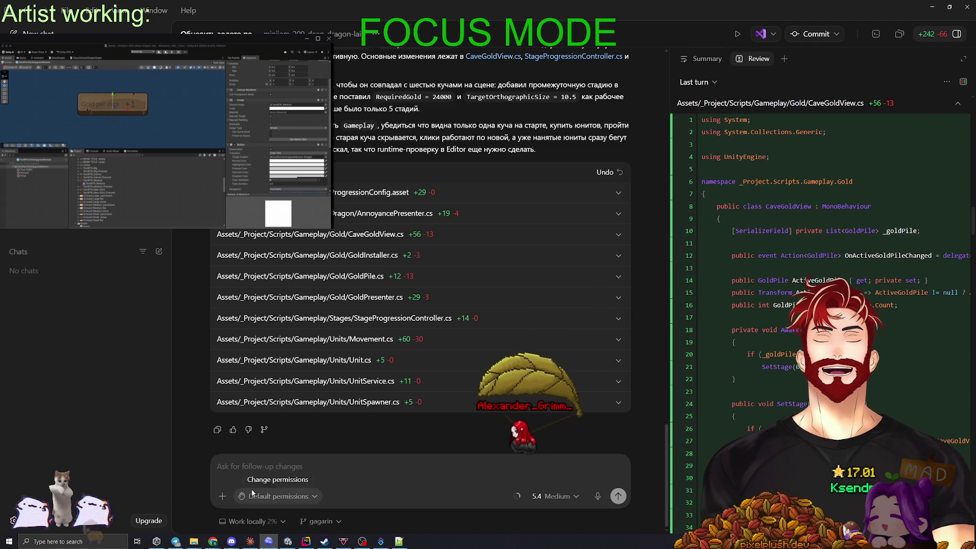
pyautogui.click(260, 470)
pyautogui.write('Нужно')
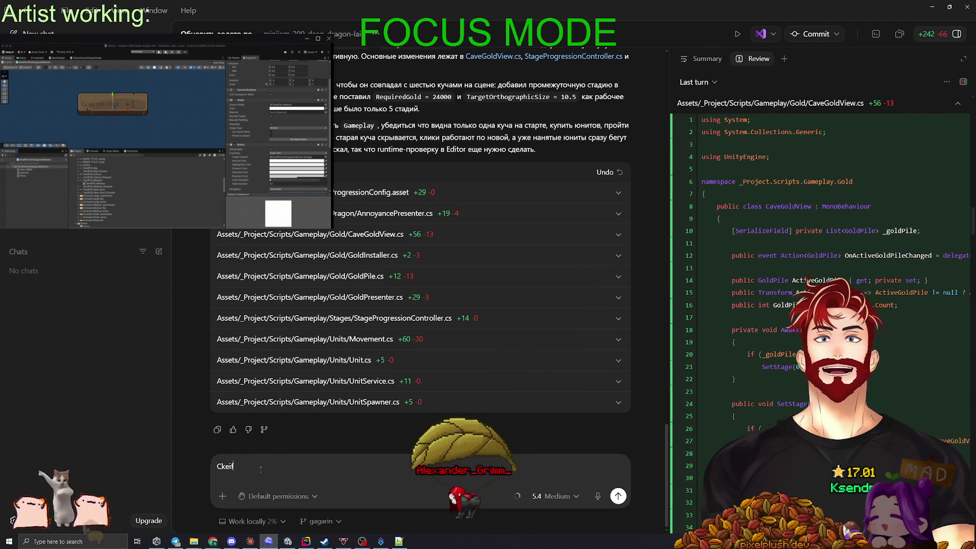
pyautogui.hotkey('ctrl', 'BackSpace')
pyautogui.write('Слушай, давай о')
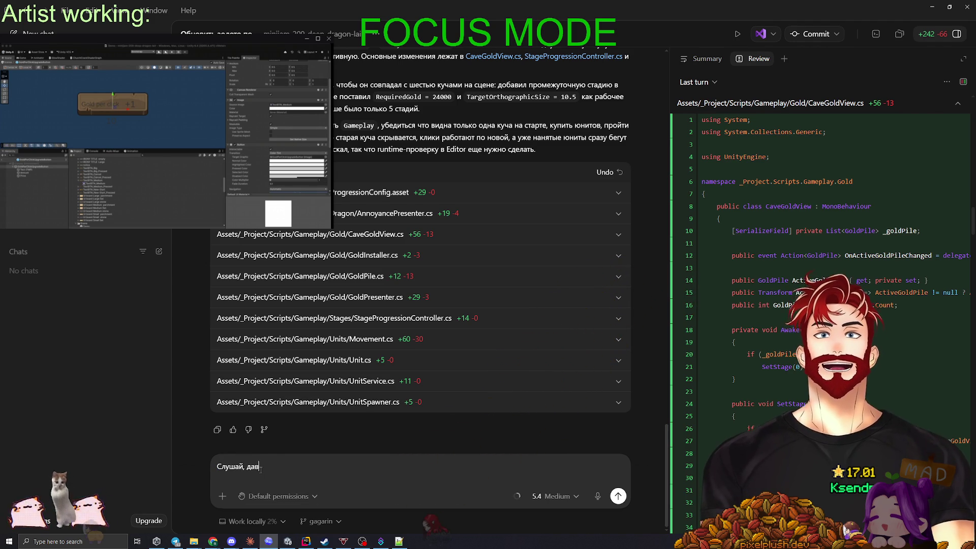
pyautogui.write('трефакторим ')
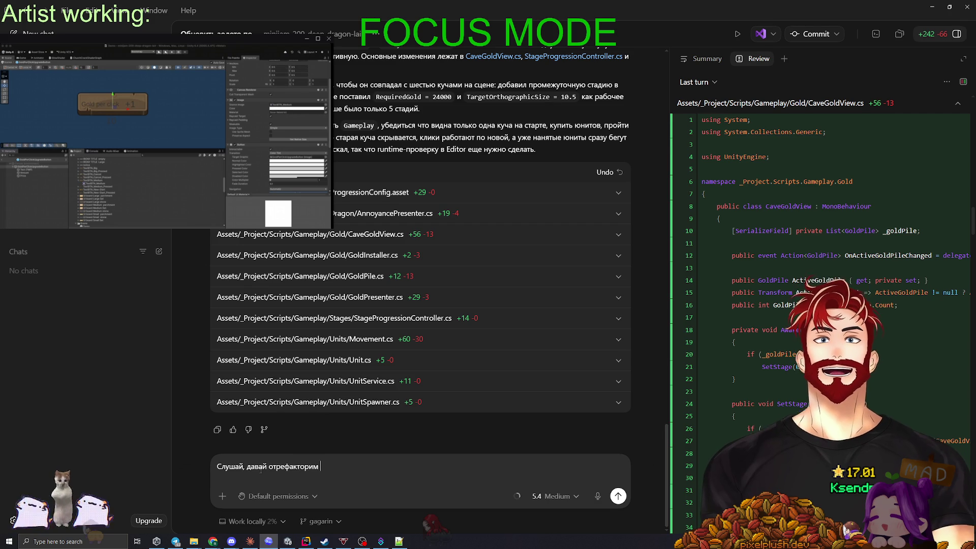
pyautogui.write('немного, нам не ')
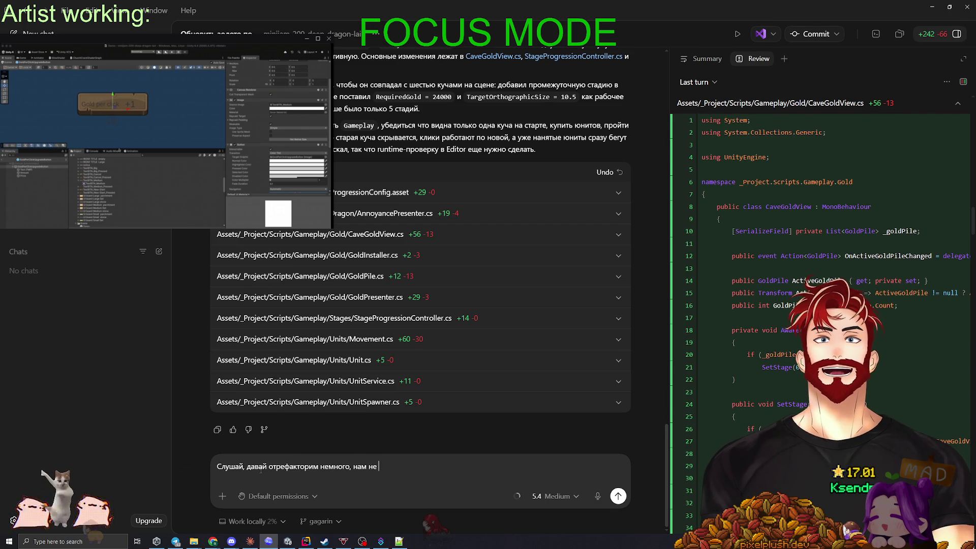
pyautogui.write('надо прокидывать н')
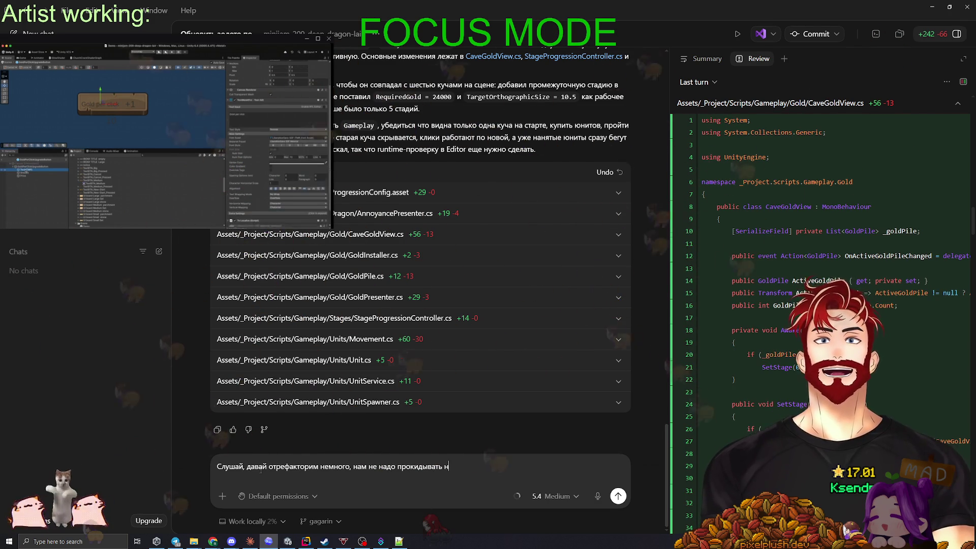
pyautogui.write('аружу из CaveGoldView')
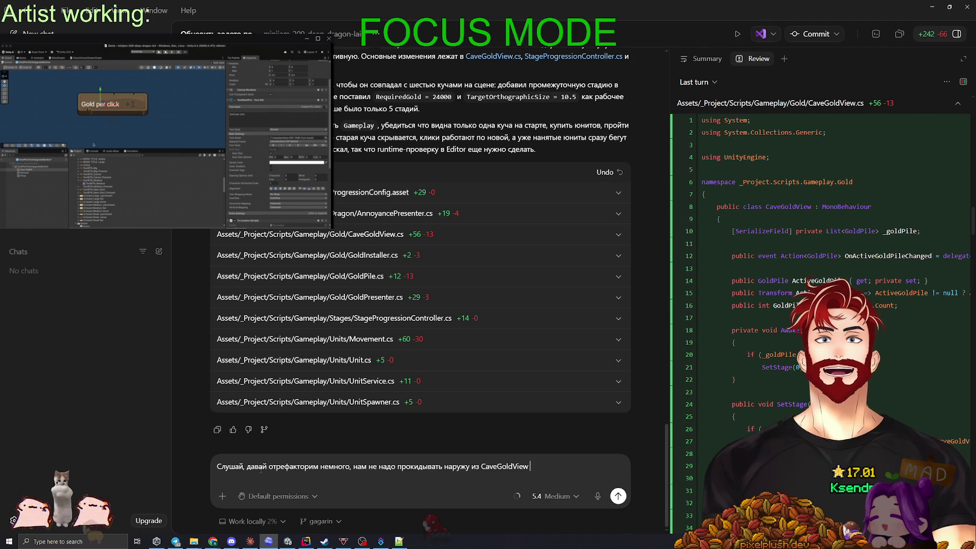
pyautogui.write(' GoldPile, чтобы н')
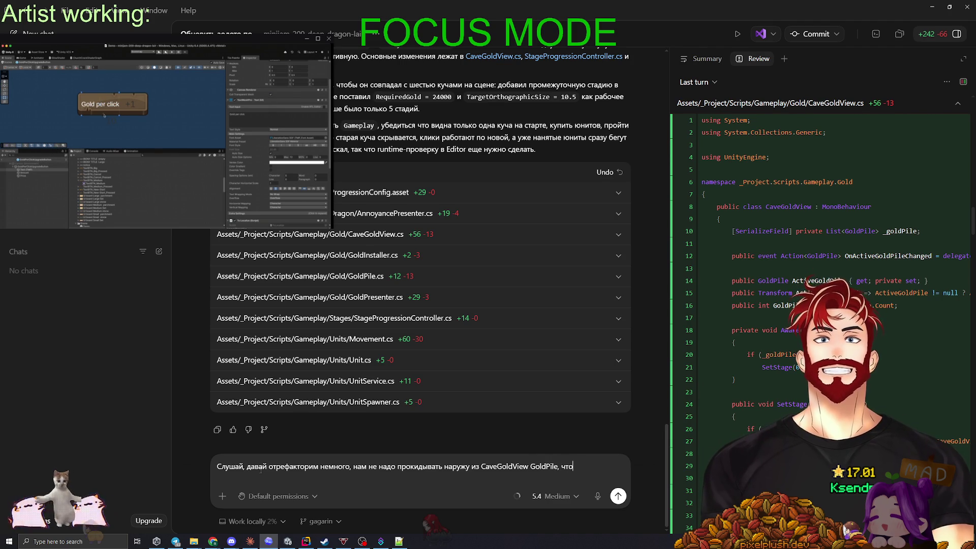
pyautogui.write('а него перепод')
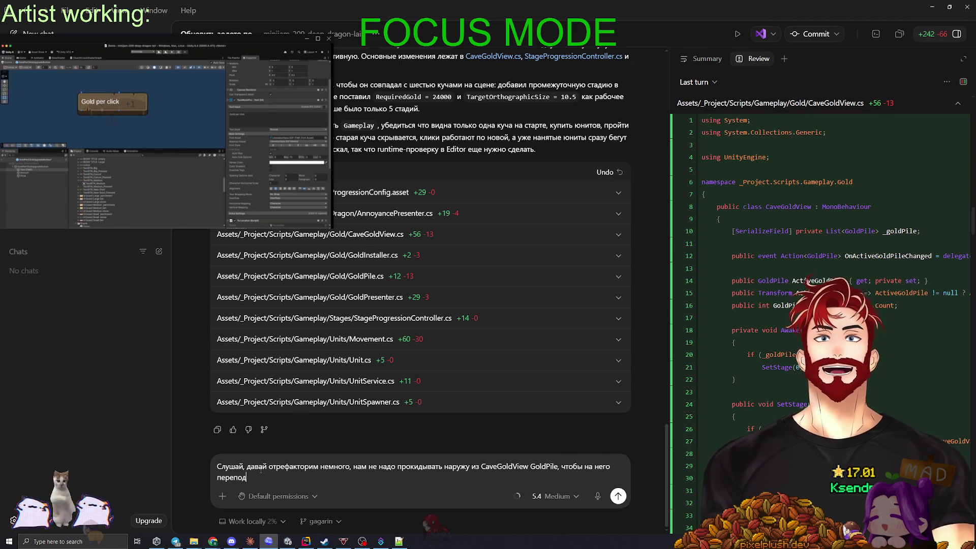
pyautogui.write('писывались, пускай это всё происходит толь')
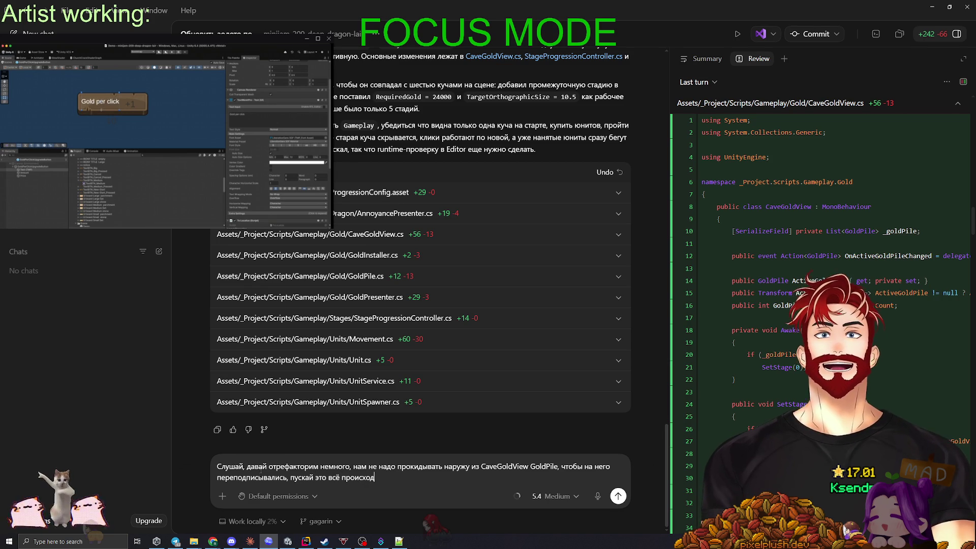
pyautogui.write('ко во Vi')
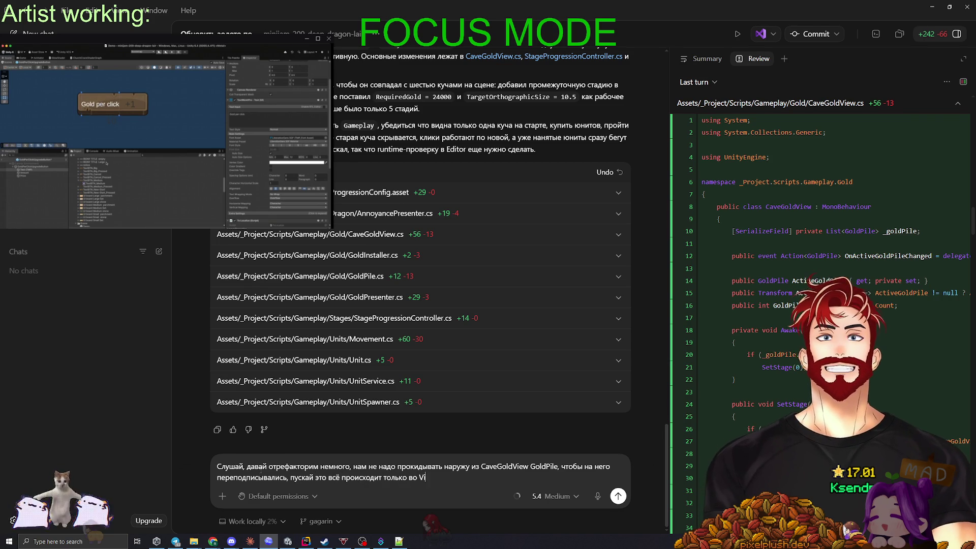
pyautogui.write('ew, и ивенты клика')
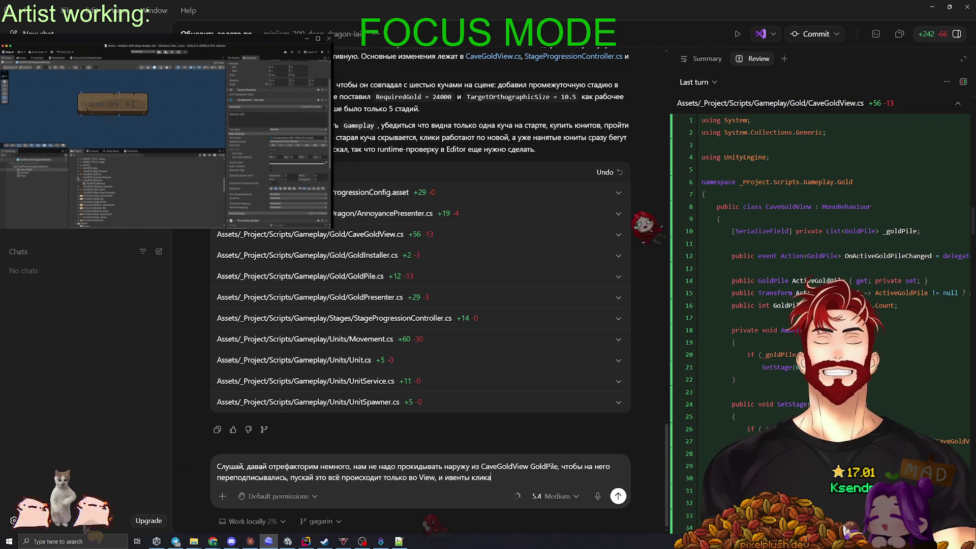
pyautogui.write(' тоже будет во View, а когда сменя')
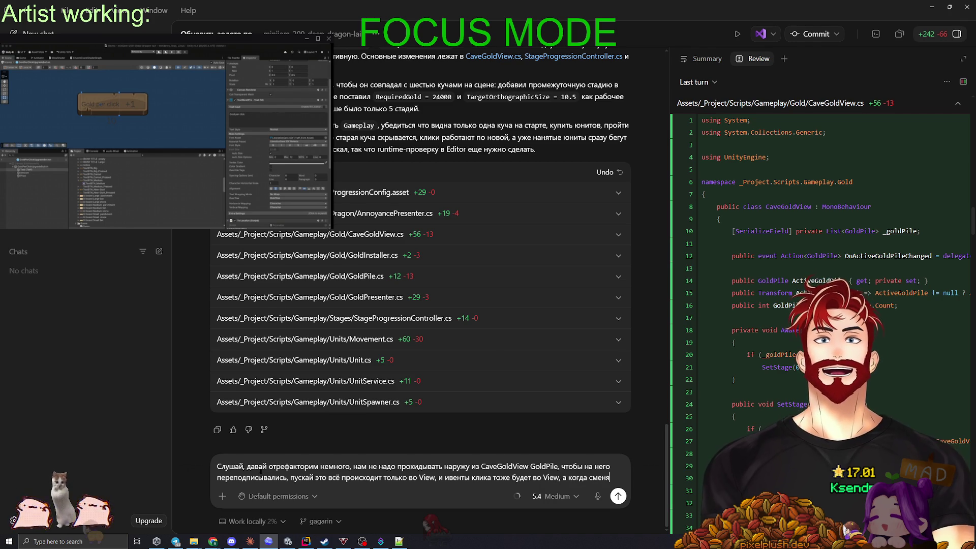
pyautogui.write('ется - са')
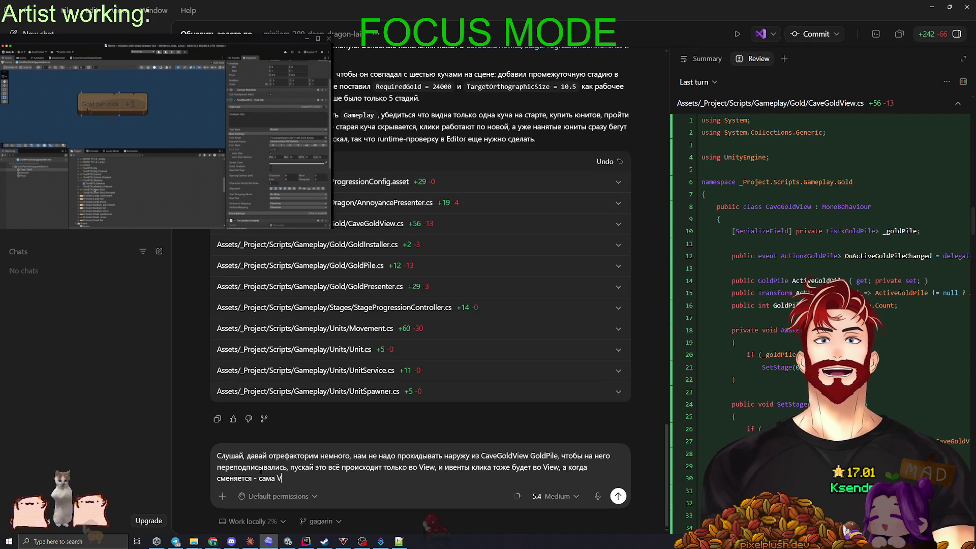
pyautogui.write('ма View ме')
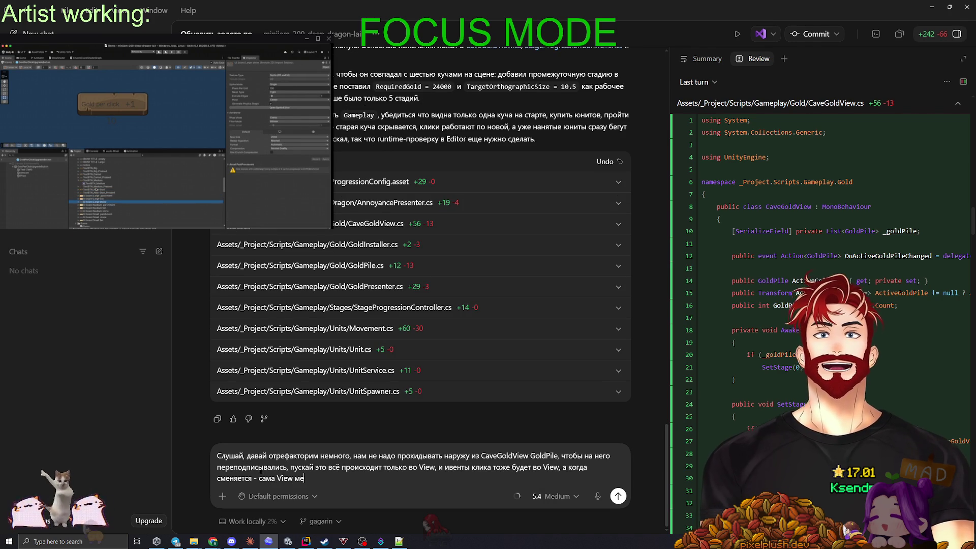
pyautogui.write('няет свою подп')
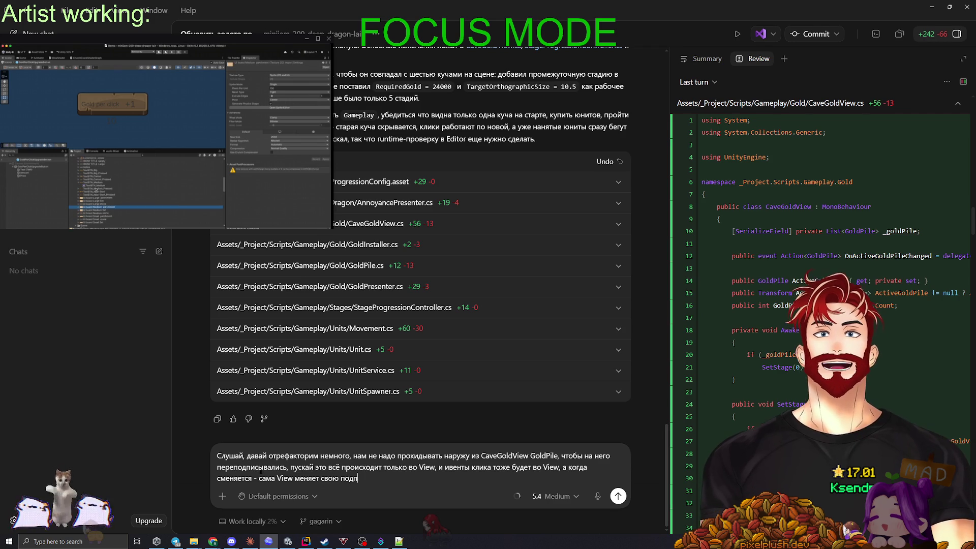
pyautogui.write('иску на новую куч')
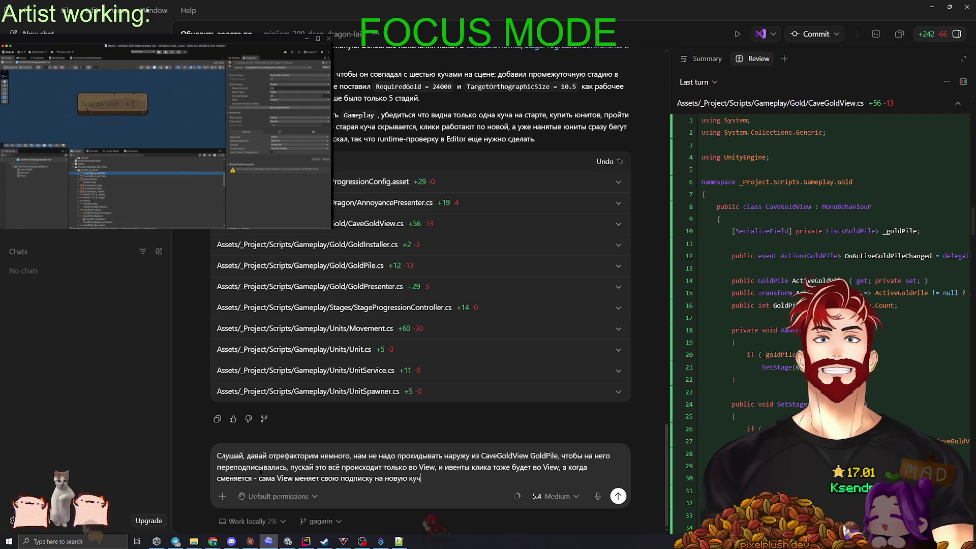
pyautogui.write('у, а внешним АП')
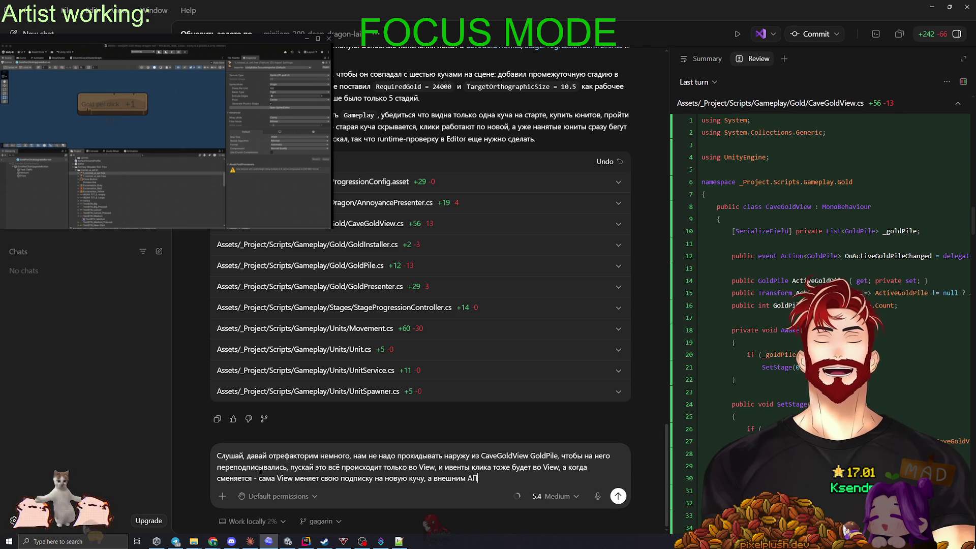
pyautogui.write('И об этом незачем знать')
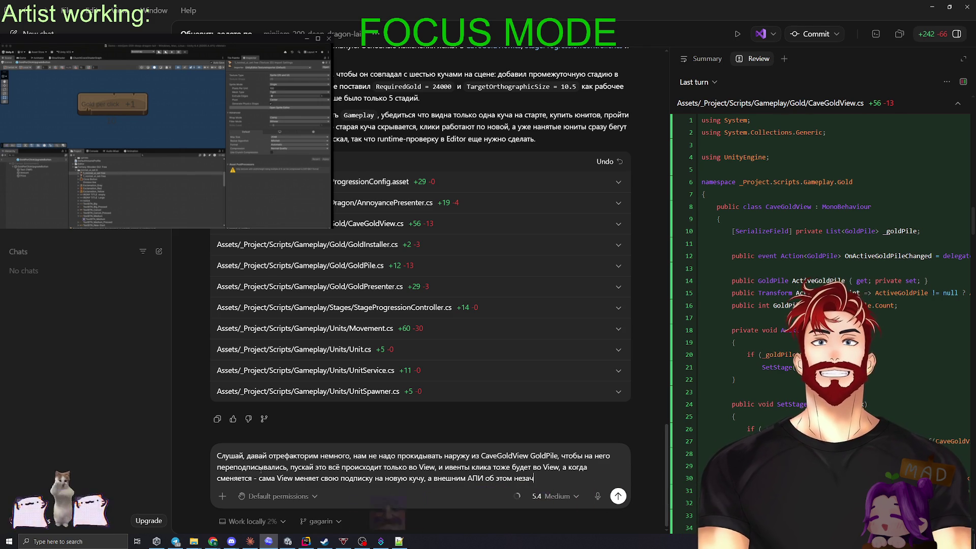
pyautogui.press('Return')
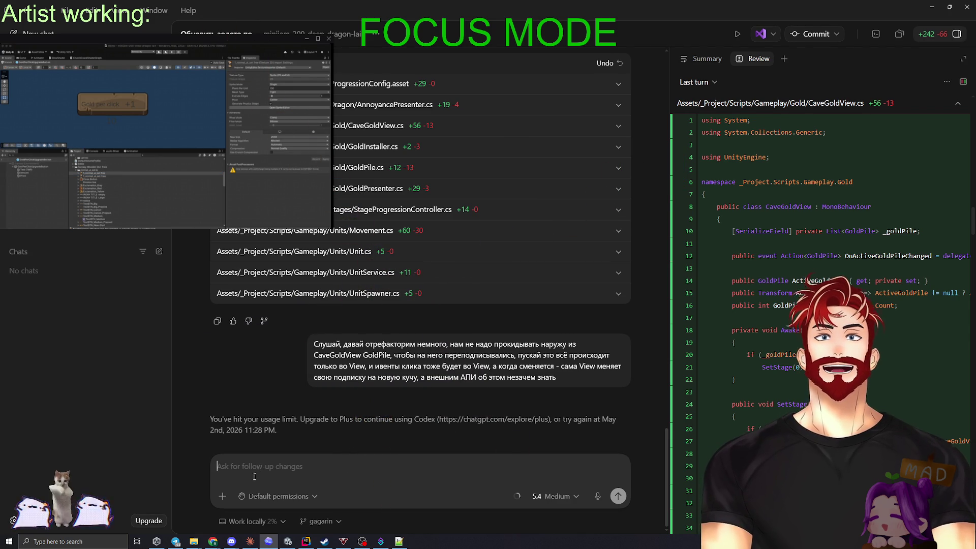
# Leave the usage-limited Codex chat and bring up Claude's gold-depletion plan conversation
pyautogui.moveTo(209, 420); pyautogui.dragTo(299, 420)
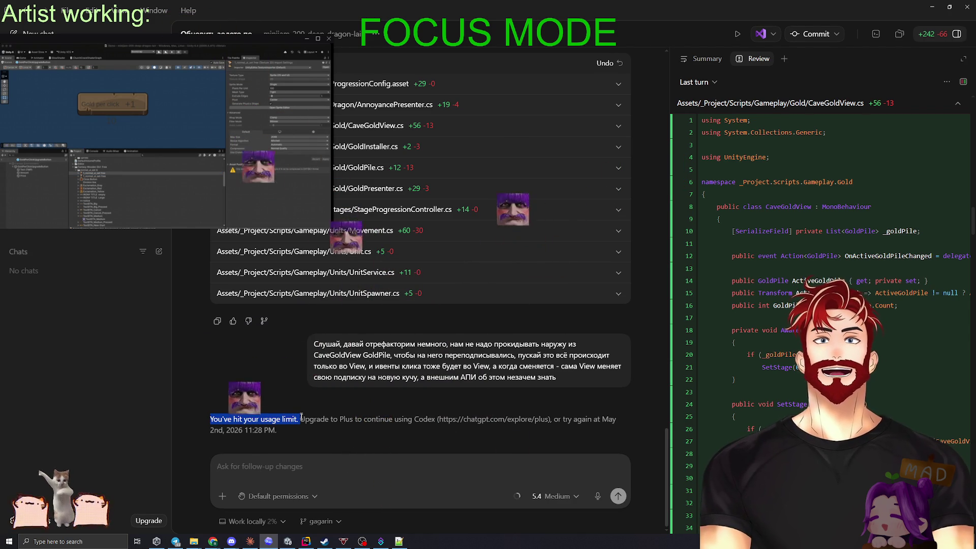
pyautogui.click(412, 432)
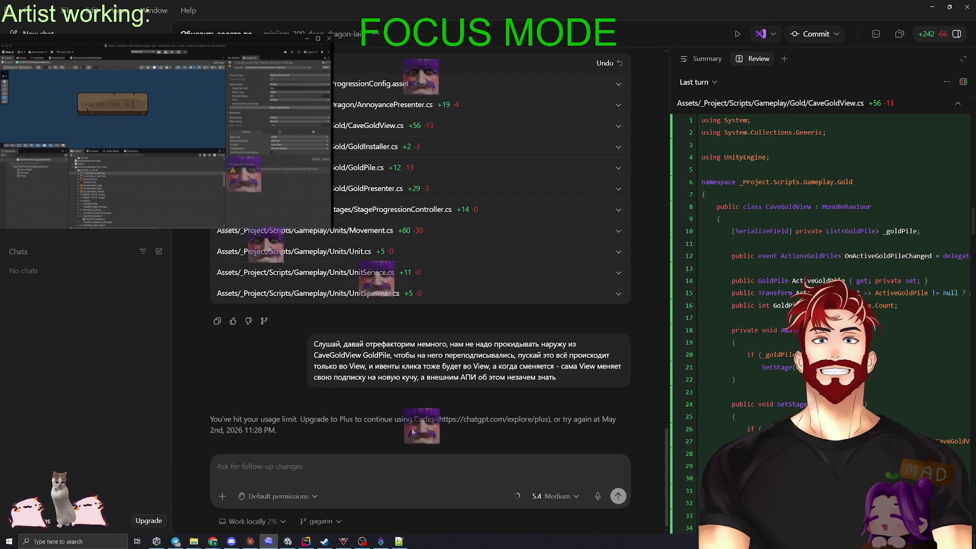
pyautogui.click(933, 9)
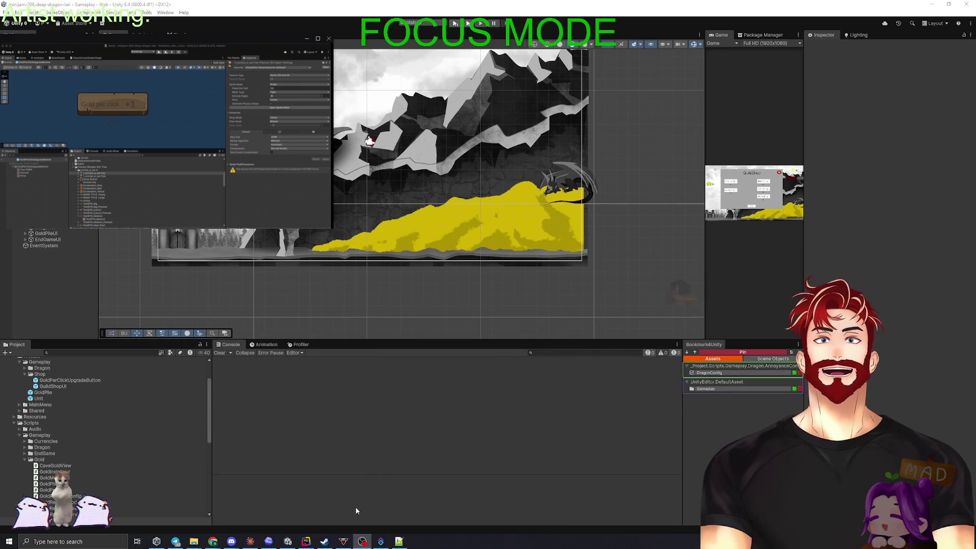
pyautogui.click(268, 542)
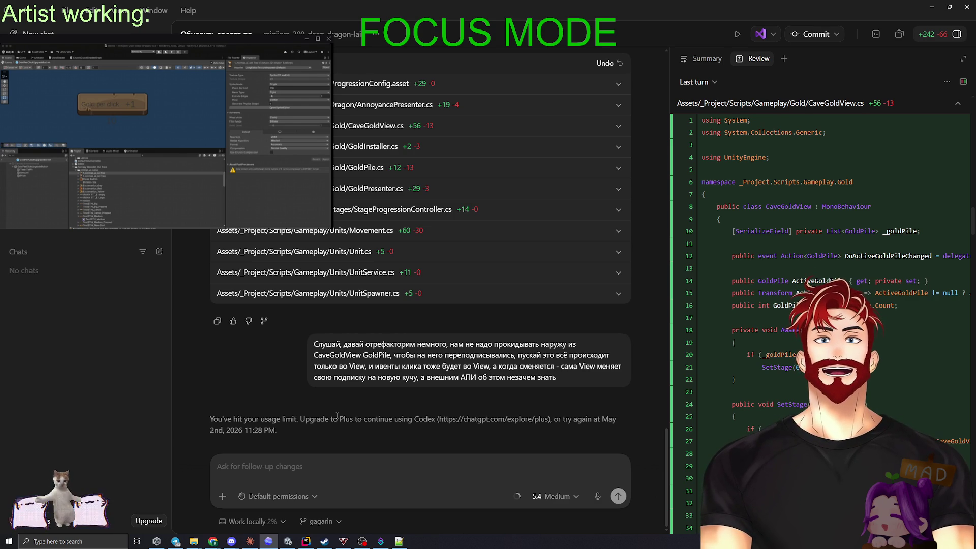
pyautogui.moveTo(518, 496)
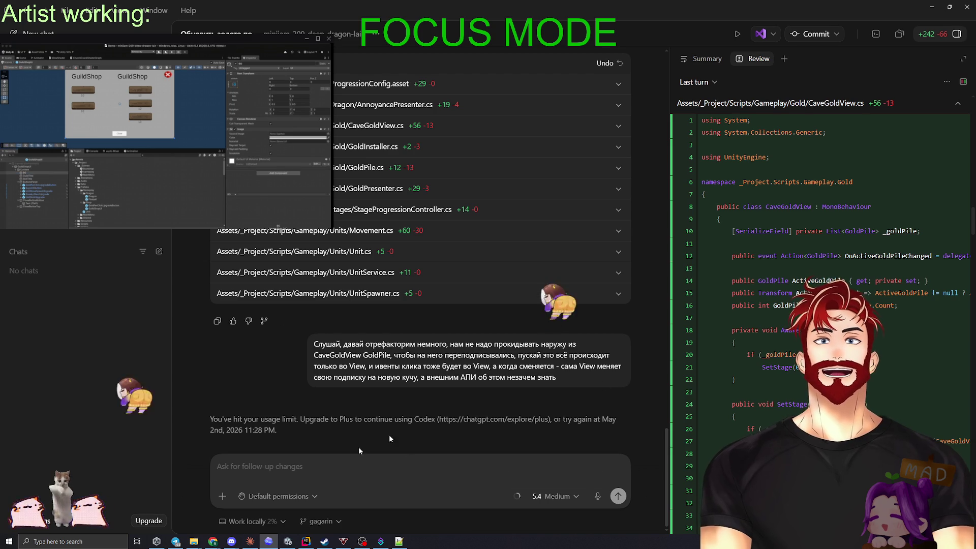
pyautogui.click(253, 542)
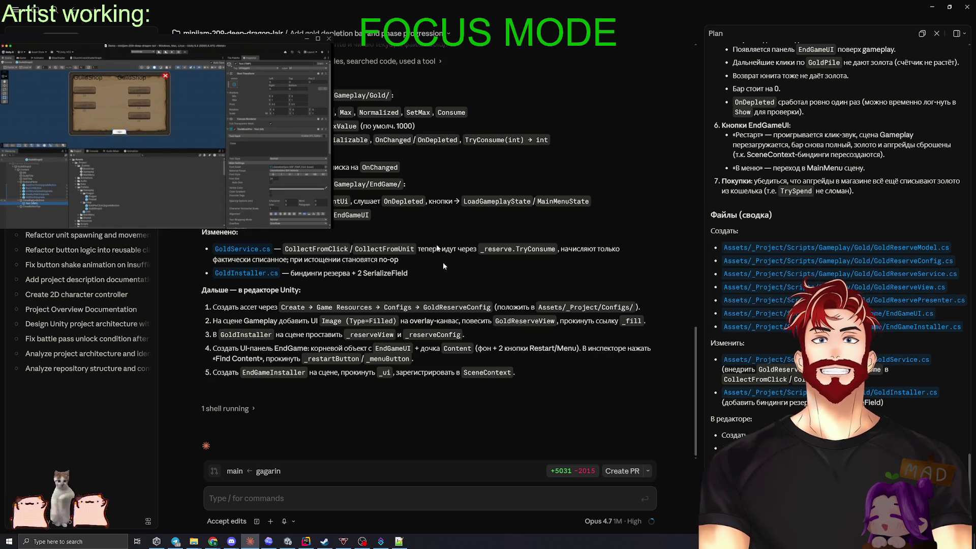
# Start a new Claude session and return to Unity while it compiles
pyautogui.hotkey('ctrl', 'n')
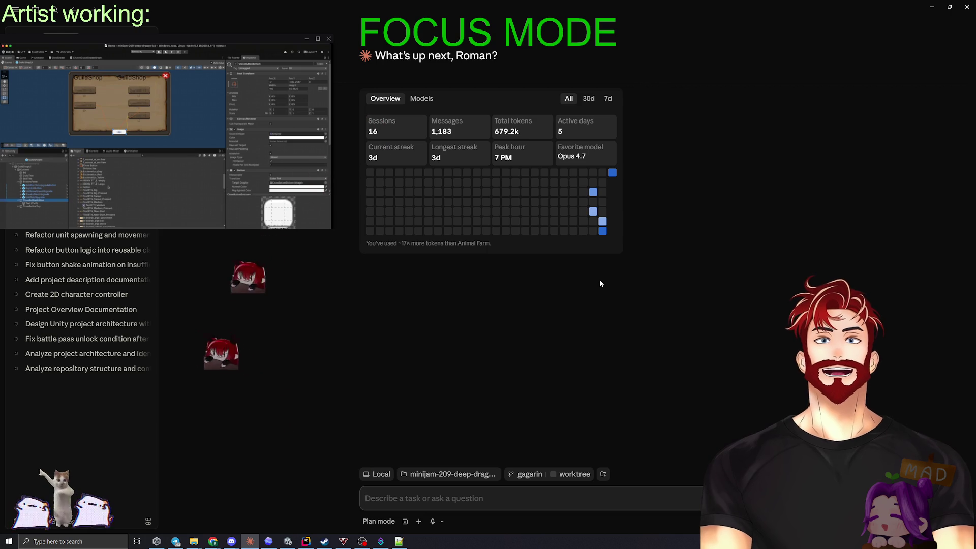
pyautogui.click(287, 541)
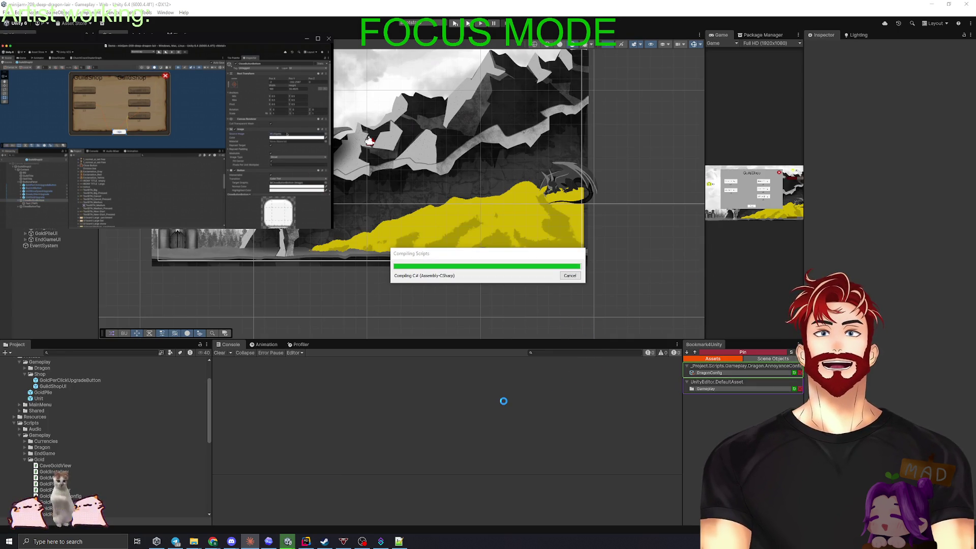
# Open Movement.cs in Rider from the CS0104 ambiguous Random error
pyautogui.doubleClick(336, 362)
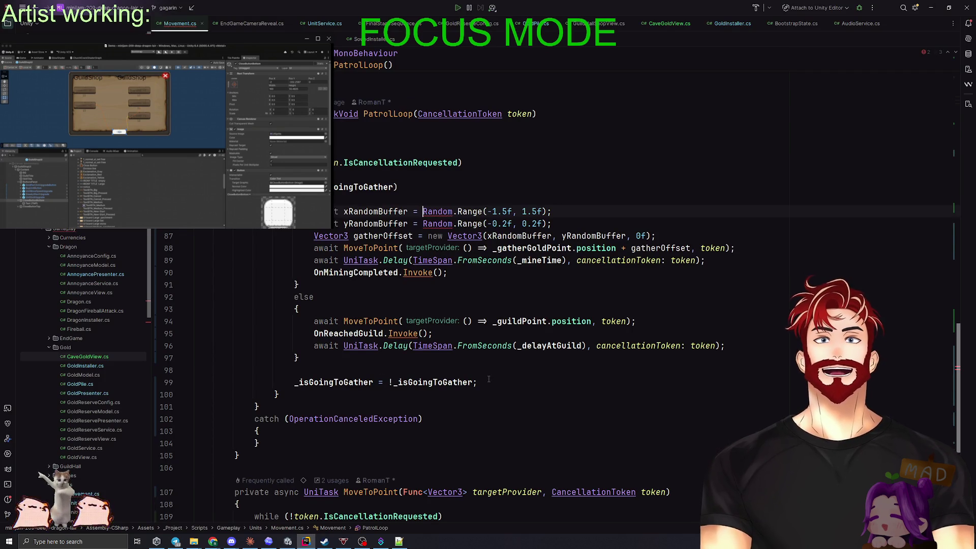
pyautogui.scroll(20, 489, 379)
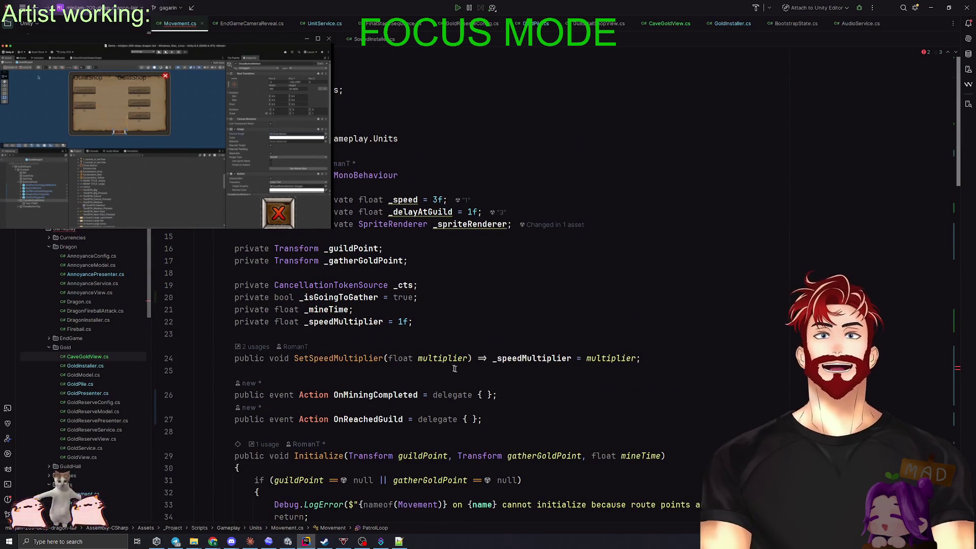
pyautogui.click(469, 77)
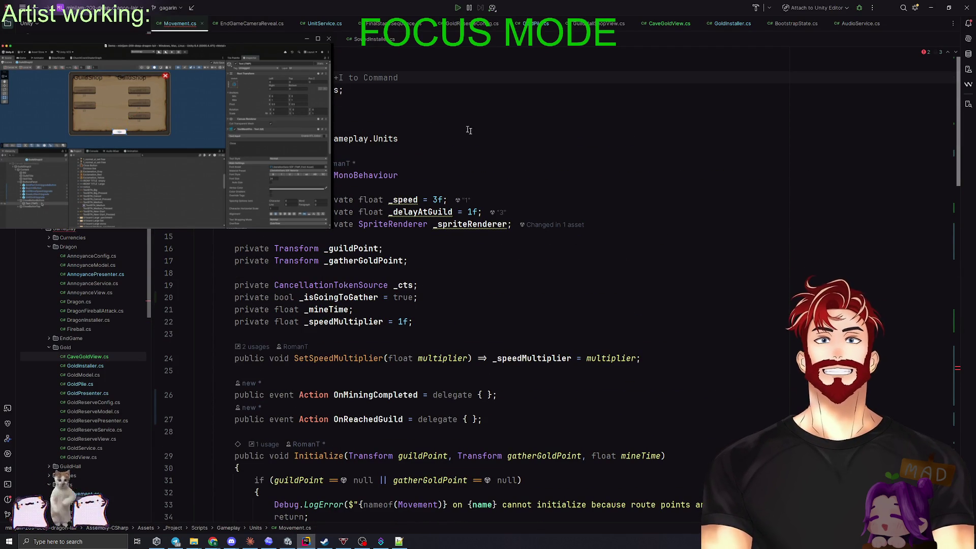
pyautogui.scroll(-6, 498, 318)
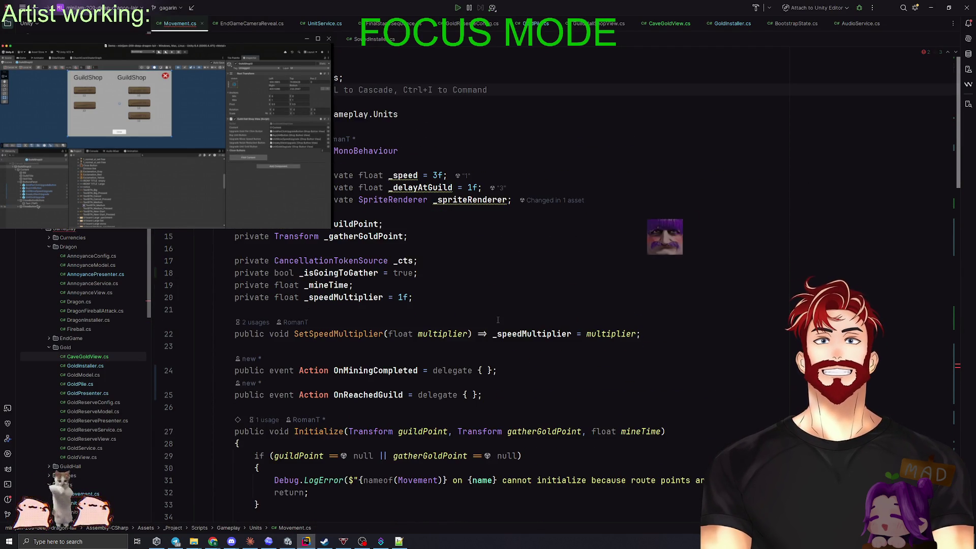
pyautogui.scroll(7, 498, 318)
pyautogui.scroll(-20, 499, 319)
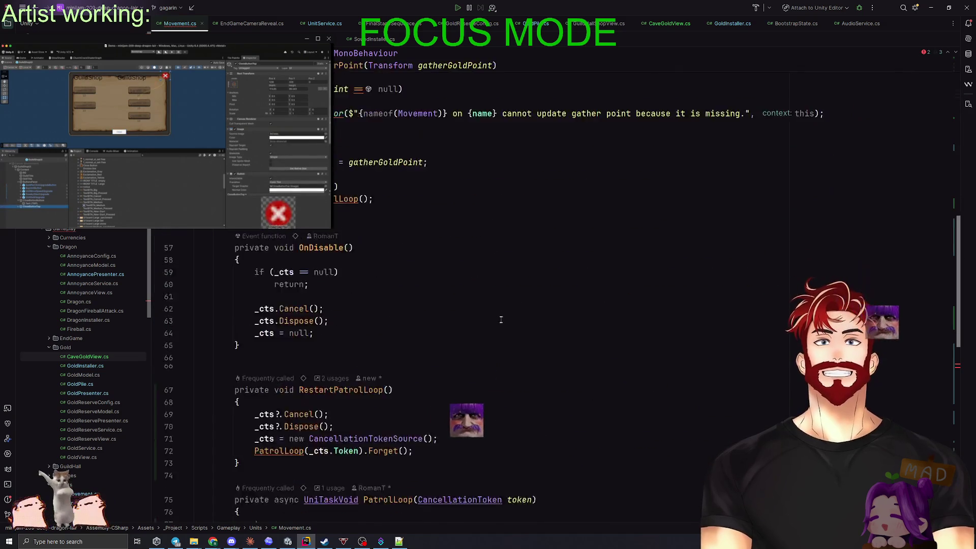
pyautogui.scroll(-6, 501, 319)
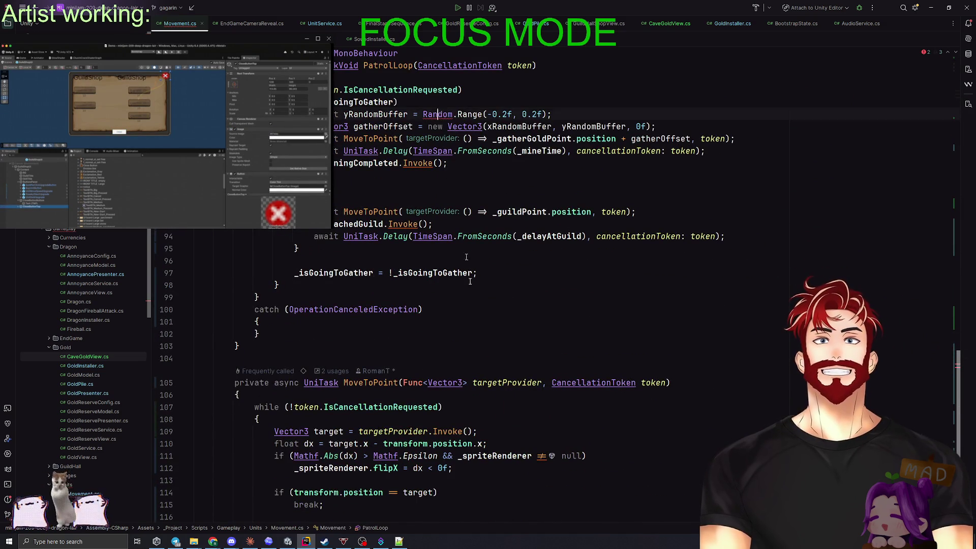
pyautogui.scroll(4, 435, 242)
# Make the ambiguous Random reference use System.Random, then return to Unity
pyautogui.hotkey('alt', 'Return')
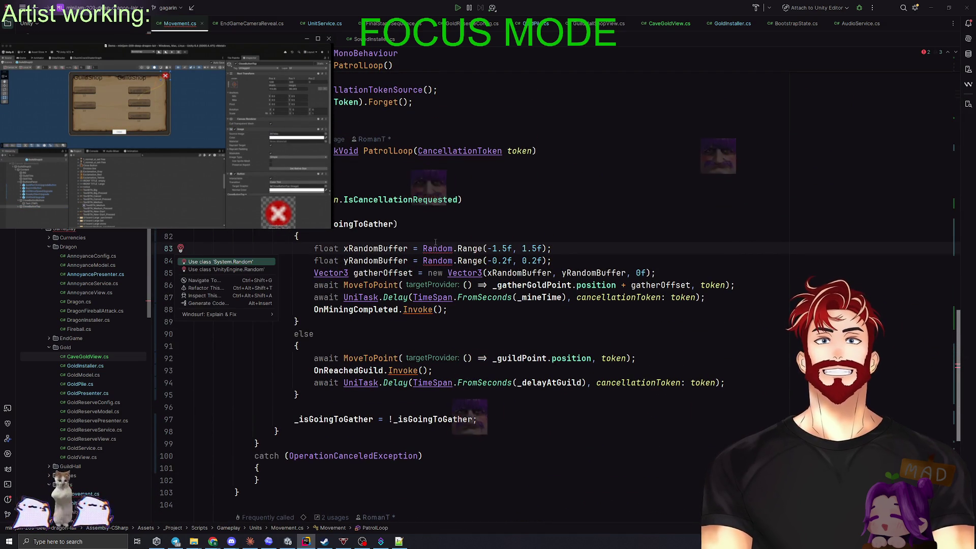
pyautogui.press('Return')
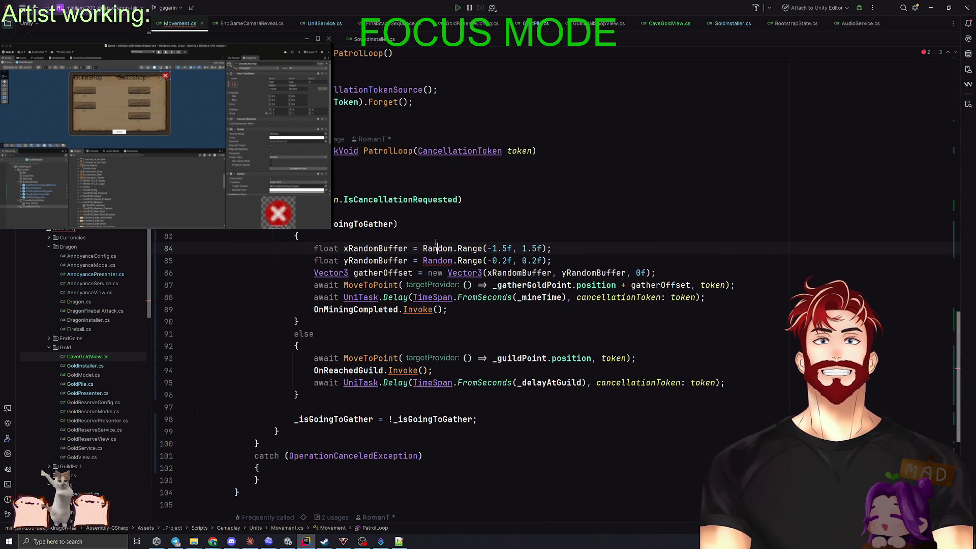
pyautogui.hotkey('ctrl', 'z')
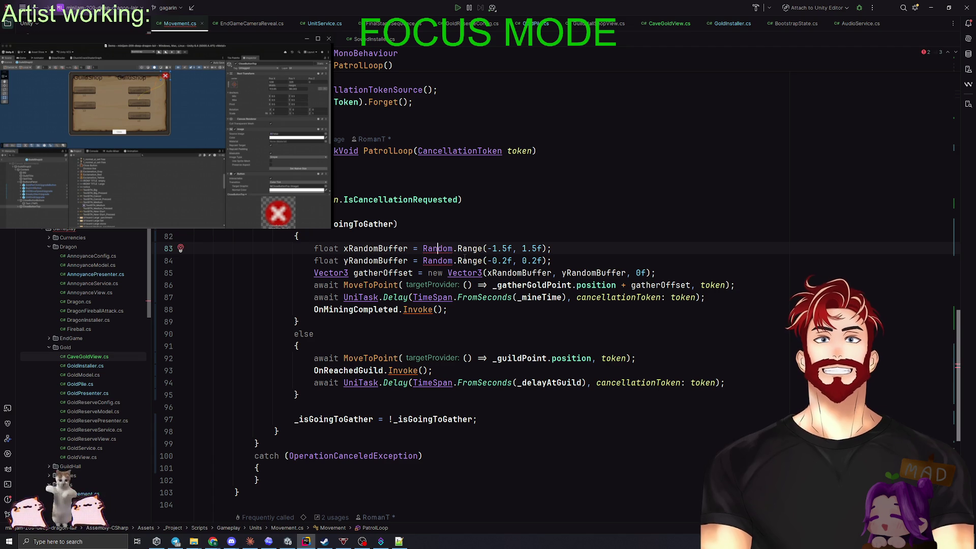
pyautogui.hotkey('alt', 'Return')
pyautogui.press('Return')
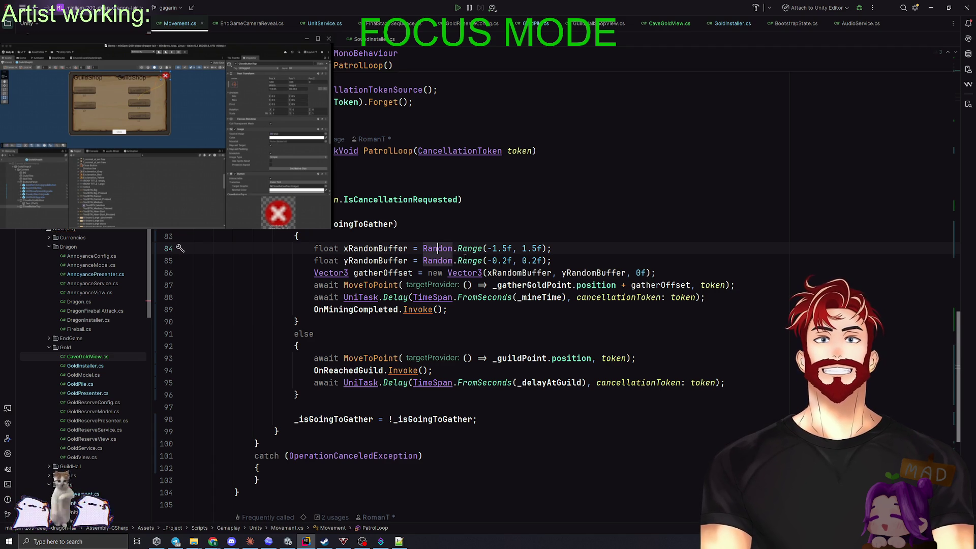
pyautogui.scroll(20, 509, 285)
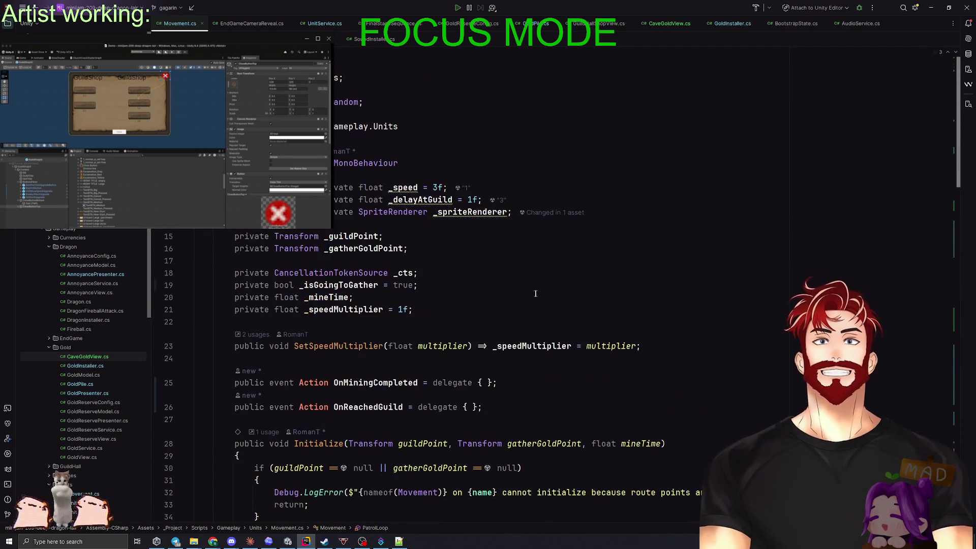
pyautogui.scroll(-13, 590, 232)
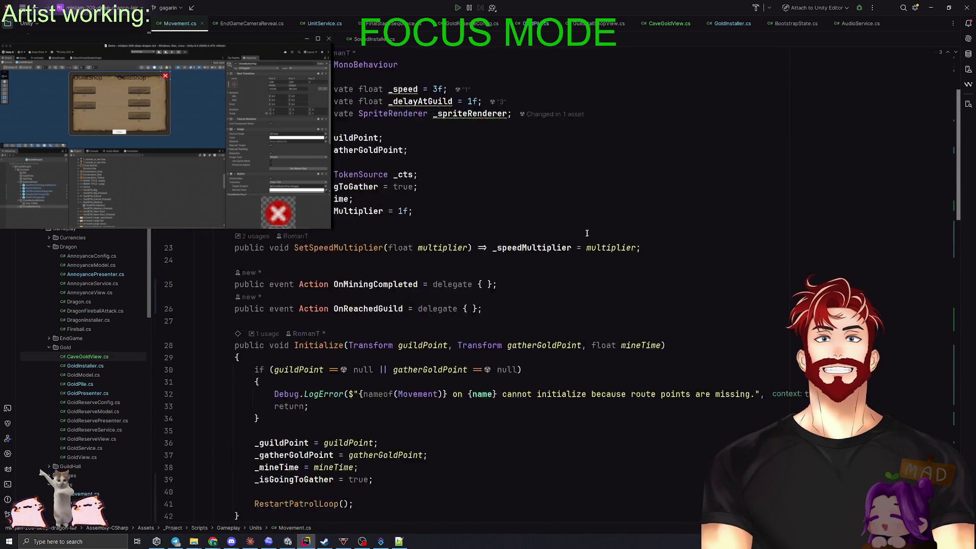
pyautogui.hotkey('alt', 'Tab')
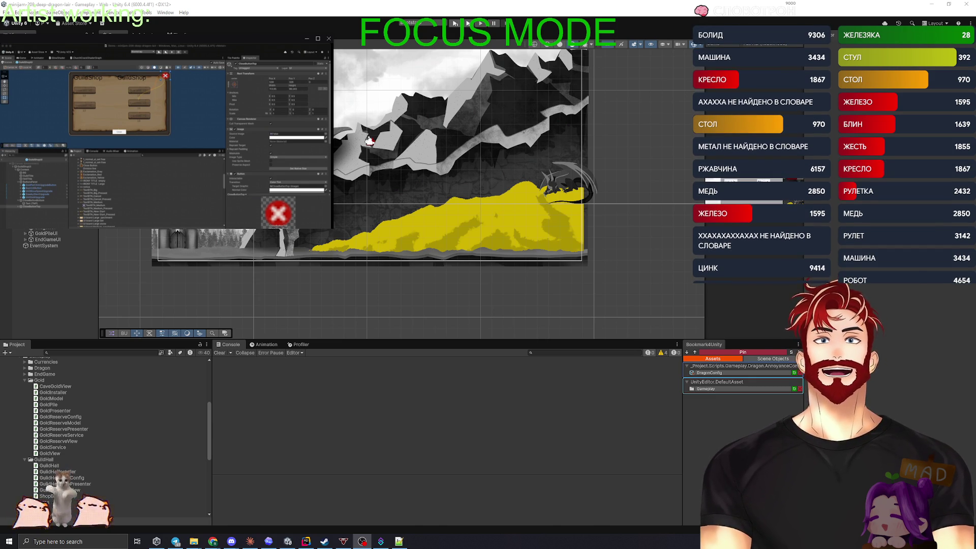
# Bring forward the Demo project's Unity editor with the GuildShopUi panel open
pyautogui.hotkey('alt', 'Tab')
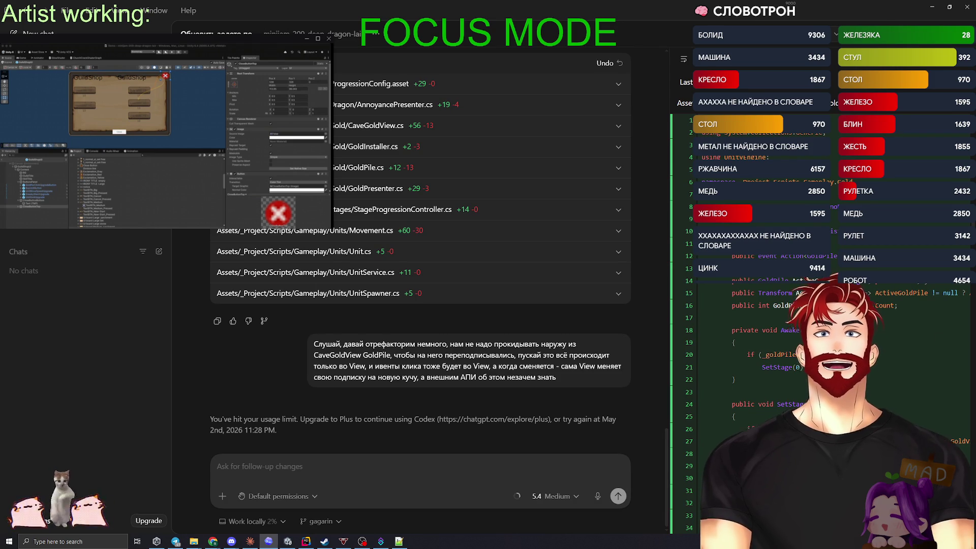
pyautogui.hotkey('alt', 'Tab')
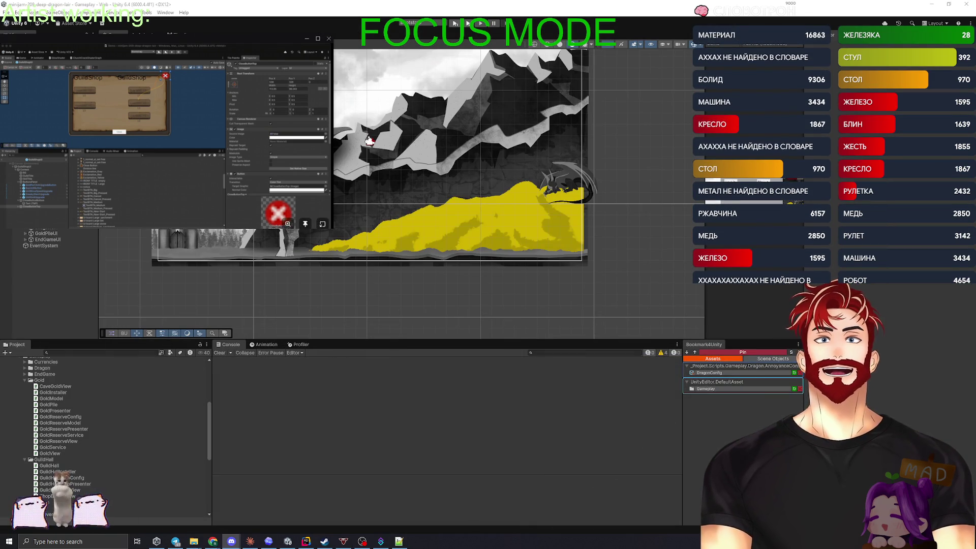
pyautogui.hotkey('alt', 'Tab')
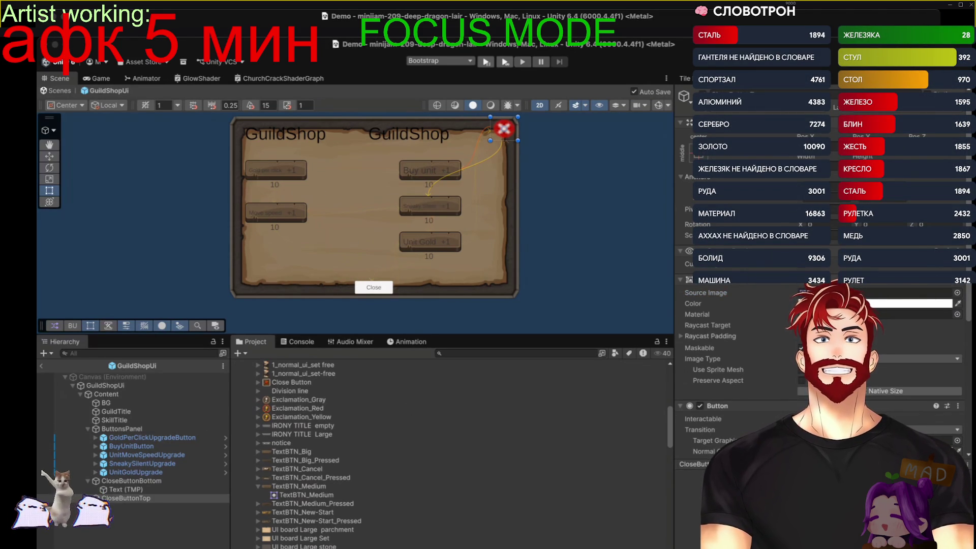
# Undo the CloseButtonTop sprite change and save the GuildShopUi prefab
pyautogui.hotkey('ctrl', 'z')
pyautogui.hotkey('ctrl', 's')
pyautogui.click(529, 208)
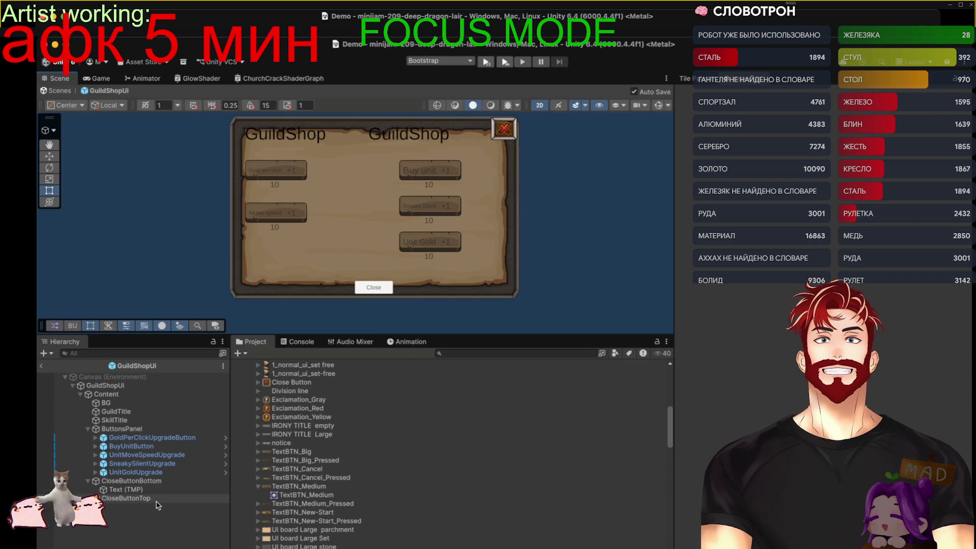
# Remove CloseButtonBottom's Image Source Image sprite, then check its Text (TMP) label child
pyautogui.click(115, 500)
pyautogui.press('Right')
pyautogui.click(121, 507)
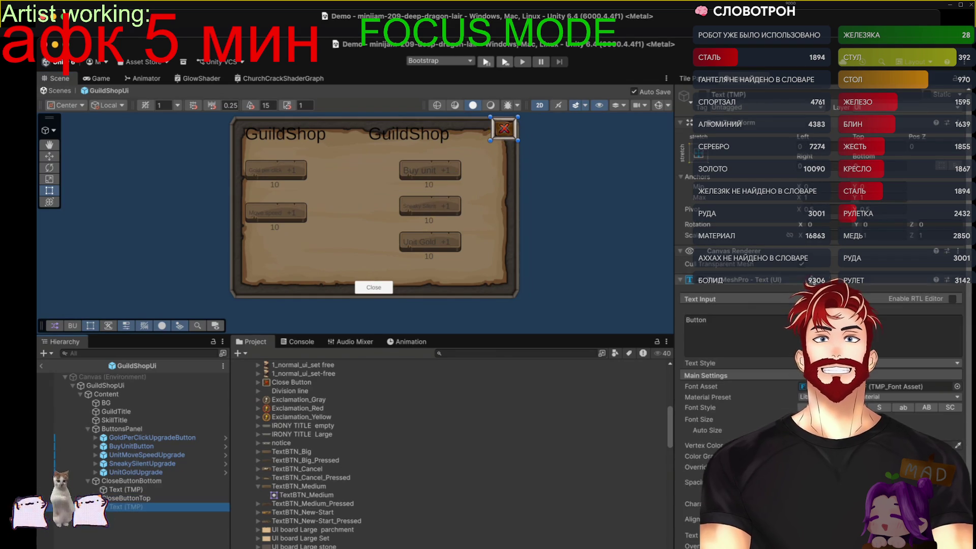
pyautogui.click(127, 499)
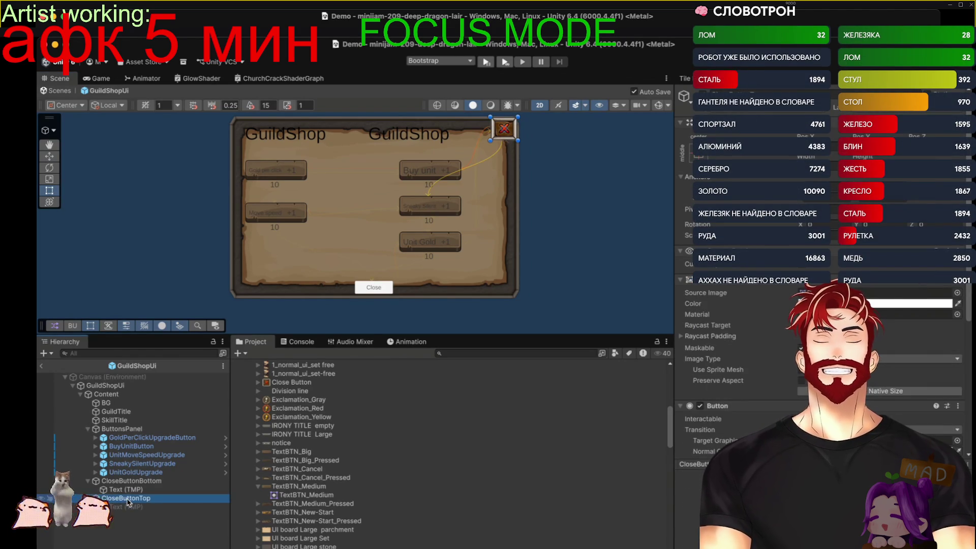
pyautogui.click(158, 489)
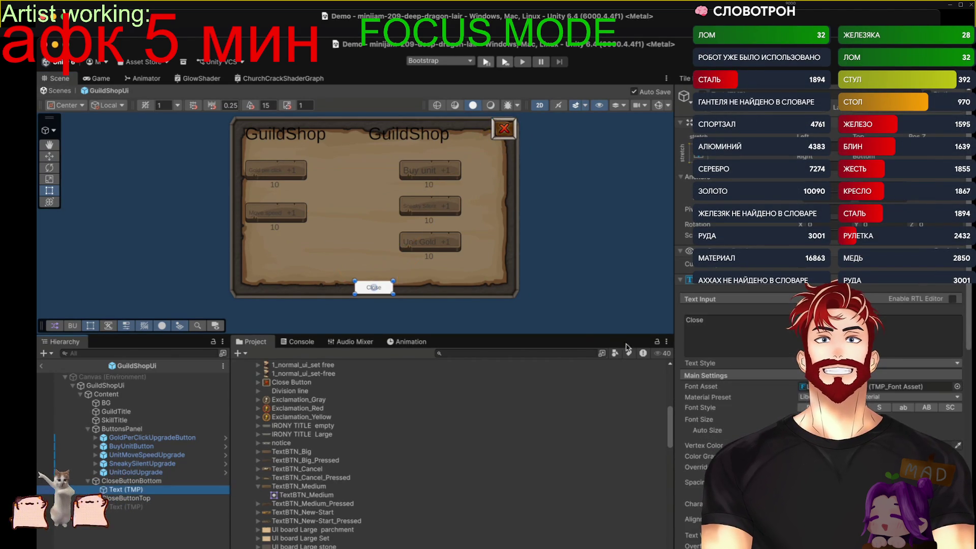
pyautogui.click(164, 481)
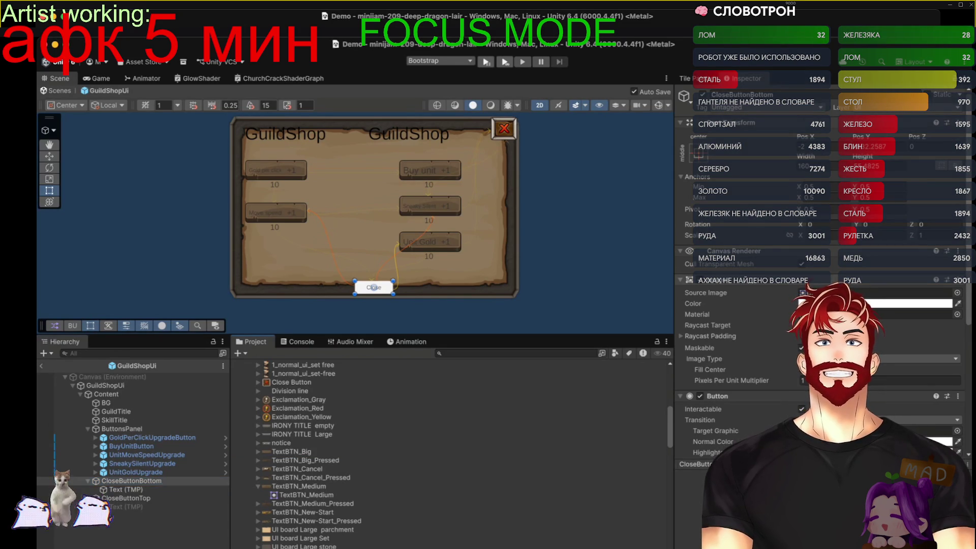
pyautogui.press('Delete')
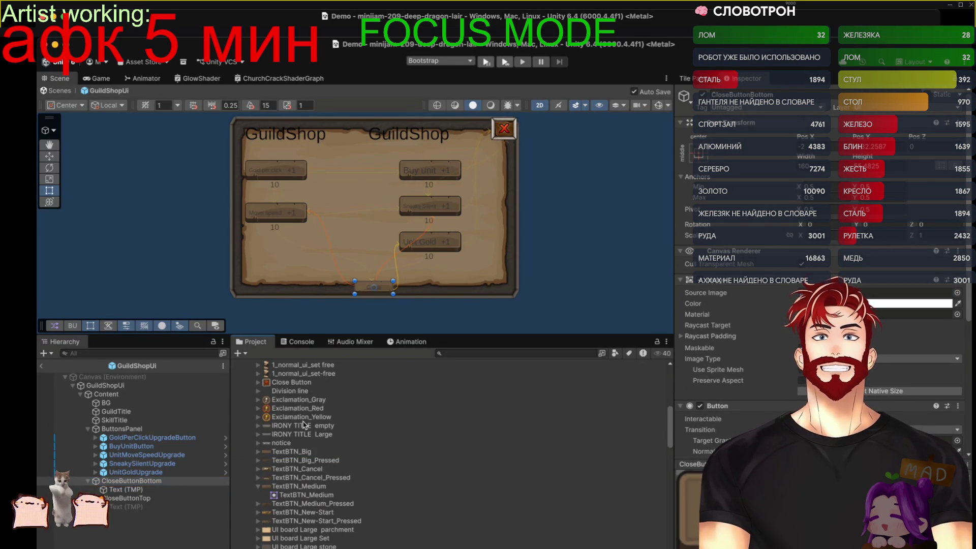
pyautogui.click(145, 490)
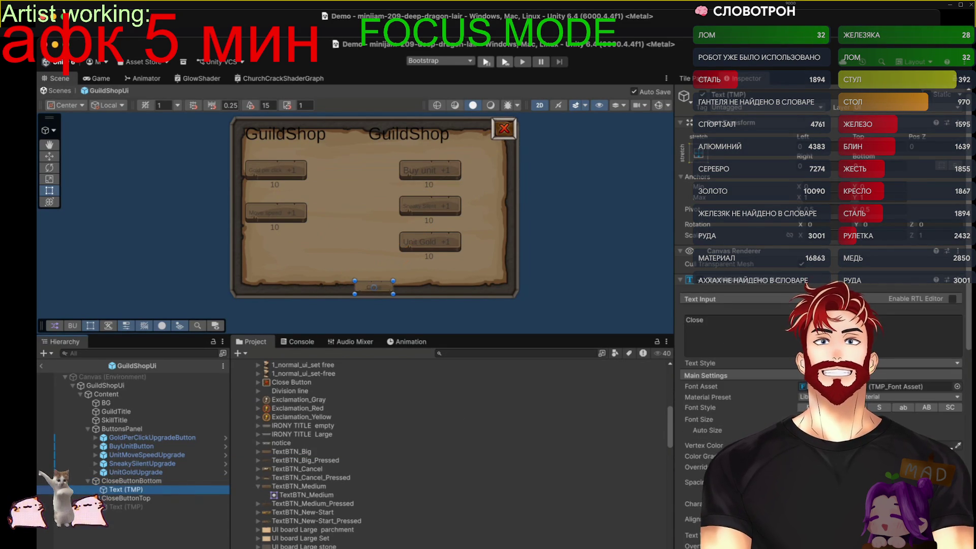
pyautogui.click(590, 248)
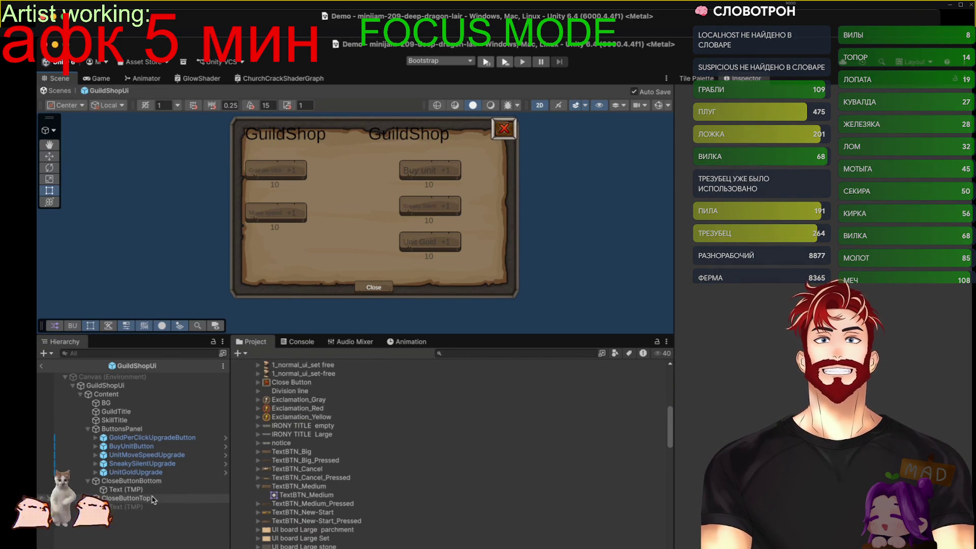
# Inspect the notice, CartoonGUI and FantasyGUIButtons textures in SimpleUIKit/Resources
pyautogui.click(281, 443)
pyautogui.scroll(-10, 290, 469)
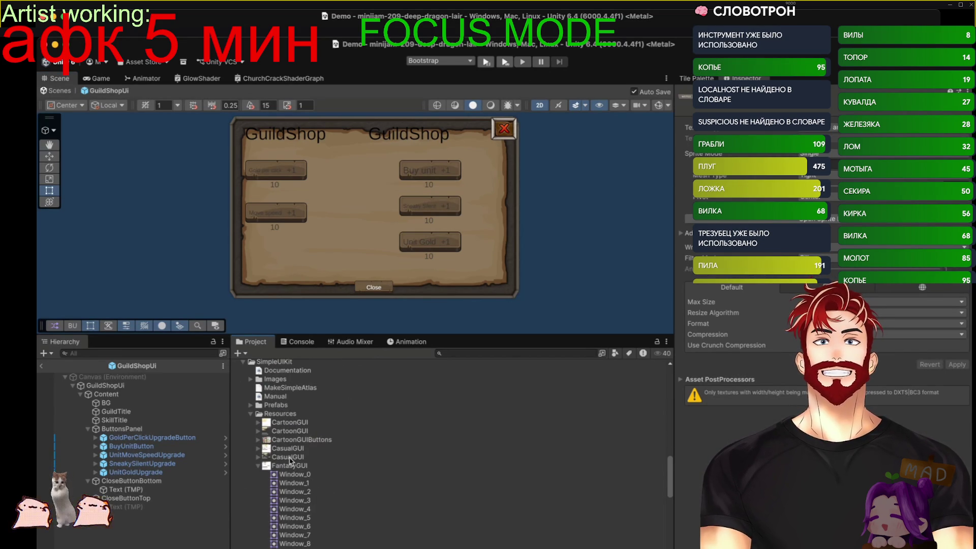
pyautogui.click(291, 423)
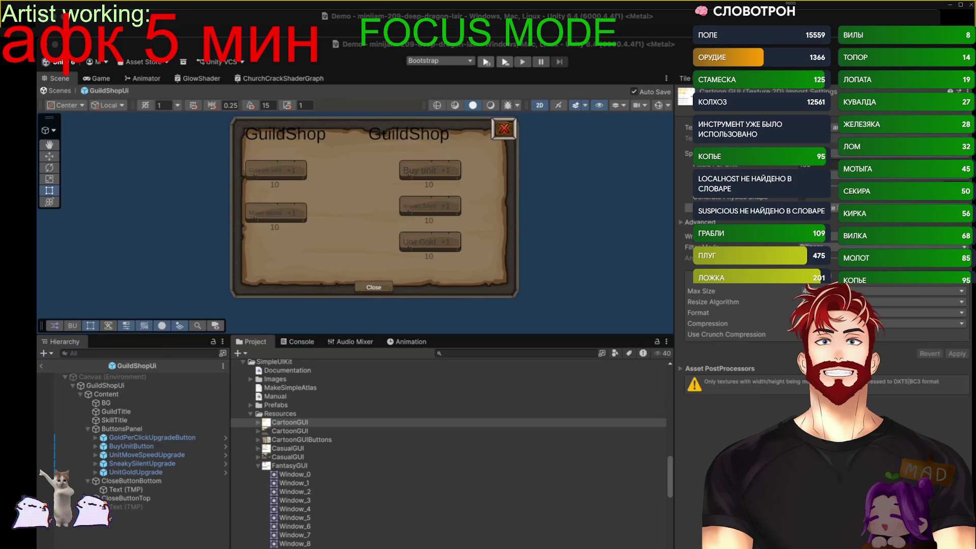
pyautogui.click(285, 423)
pyautogui.click(256, 465)
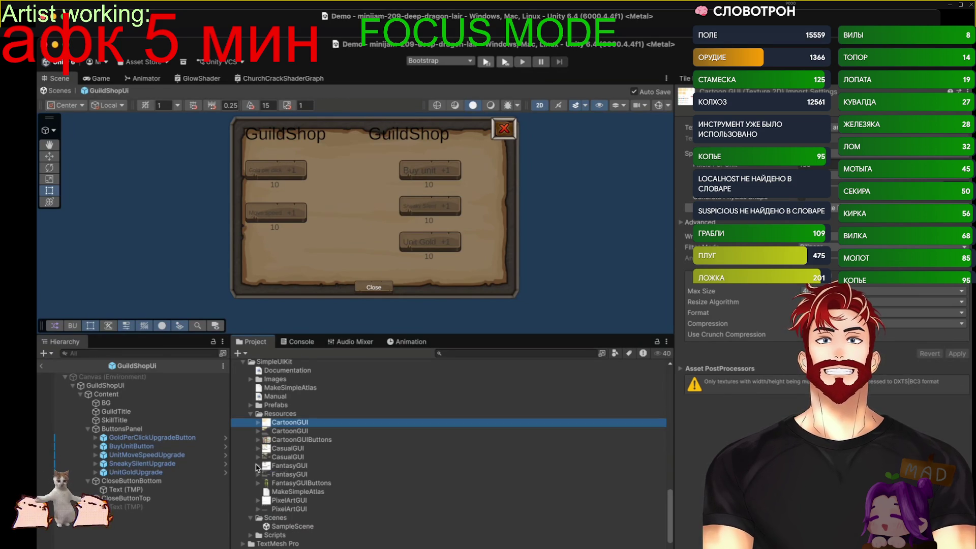
pyautogui.click(288, 483)
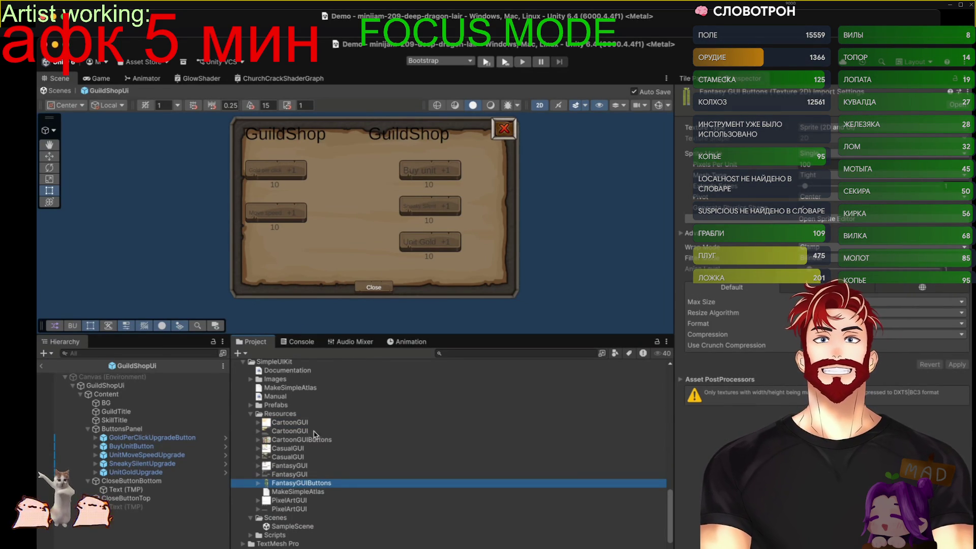
pyautogui.click(286, 413)
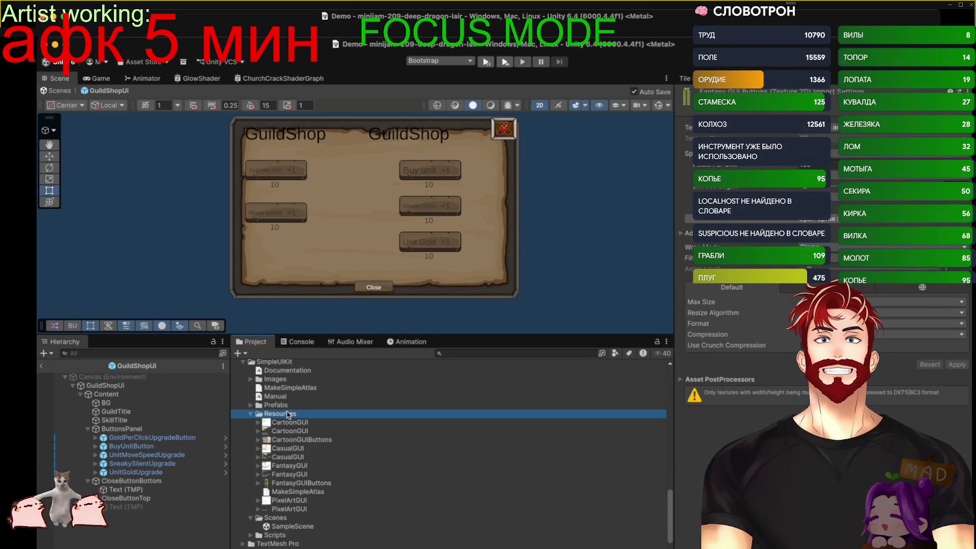
# Expand the FantasyGUI sprite sheet and select its Window_0 sprite
pyautogui.hotkey('alt', 'Tab')
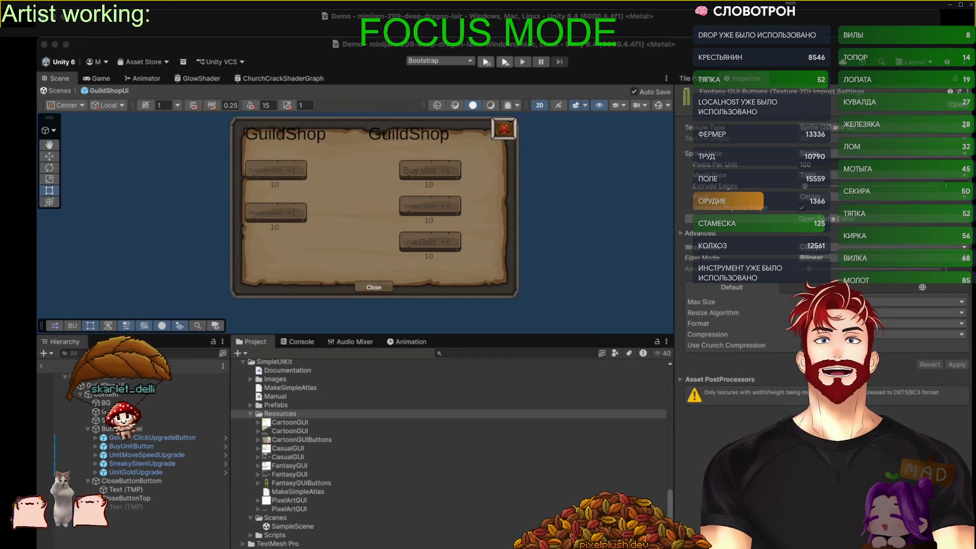
pyautogui.click(320, 463)
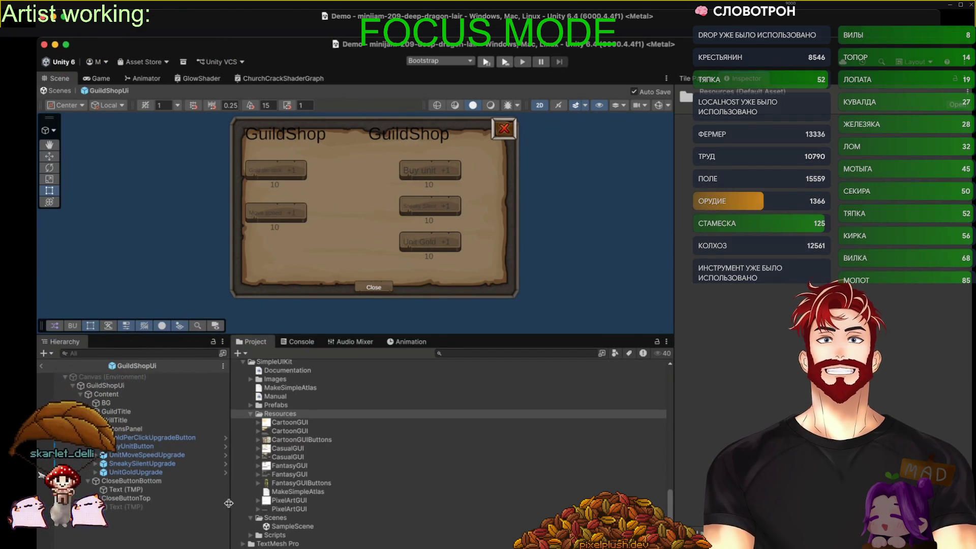
pyautogui.click(258, 466)
pyautogui.click(287, 475)
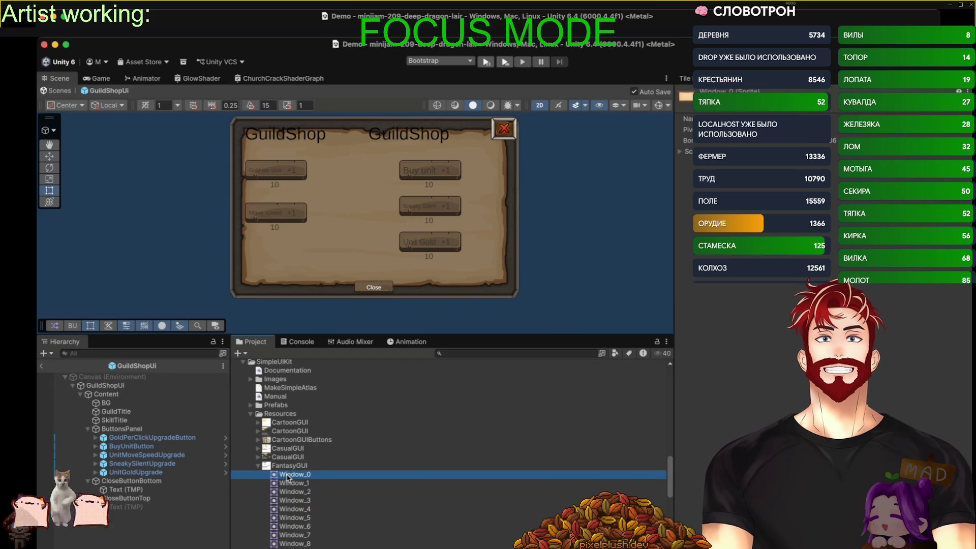
# Set the BG object's Image Source Image to the FantasyGUI Window_0 sprite
pyautogui.click(106, 402)
pyautogui.moveTo(305, 475); pyautogui.dragTo(915, 293)
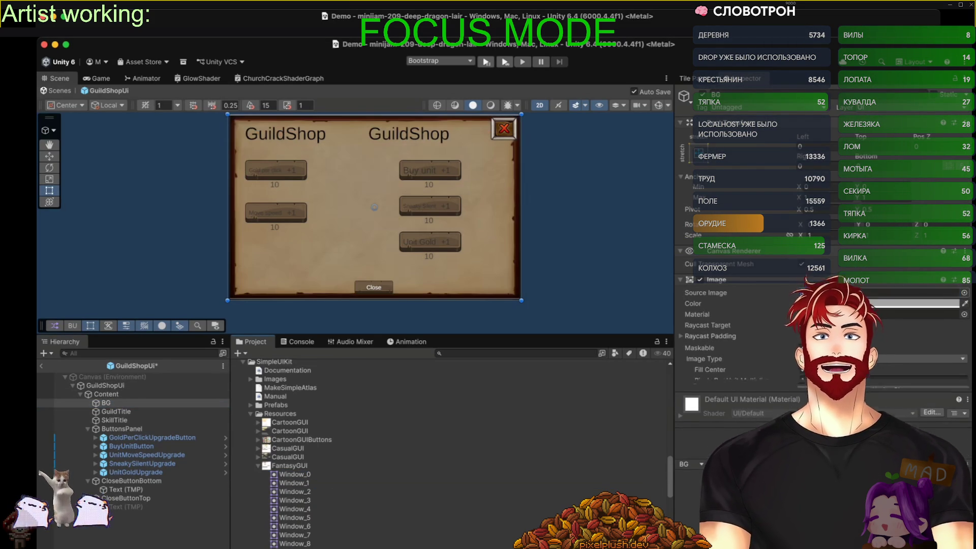
pyautogui.click(291, 483)
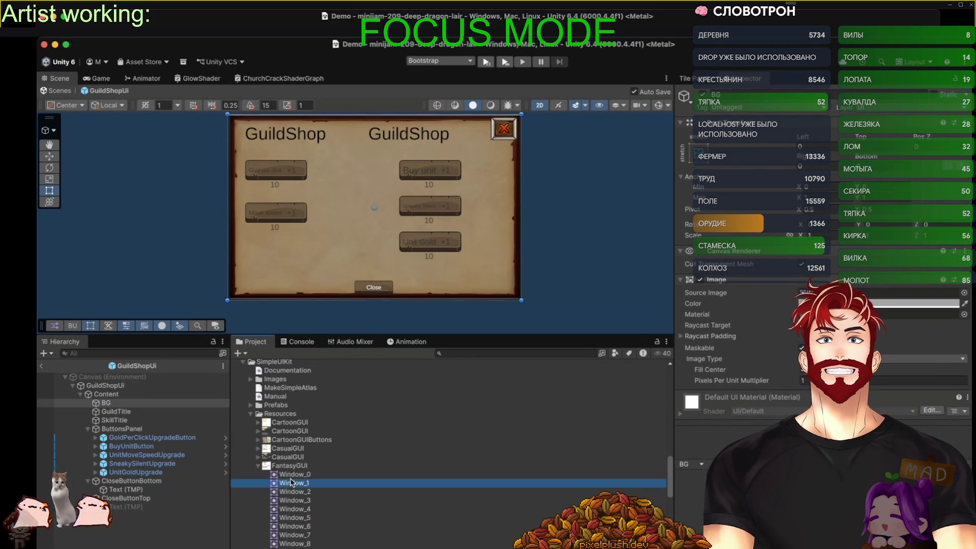
pyautogui.press('Down')
pyautogui.press('Down')
pyautogui.press('Up')
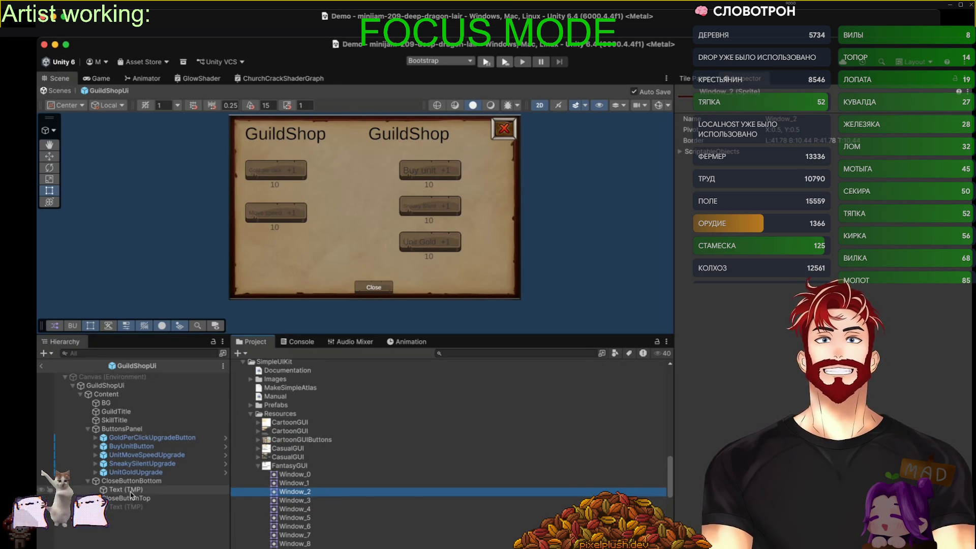
# Give CloseButtonBottom the dark maroon Window_2 sprite as its Source Image
pyautogui.click(131, 481)
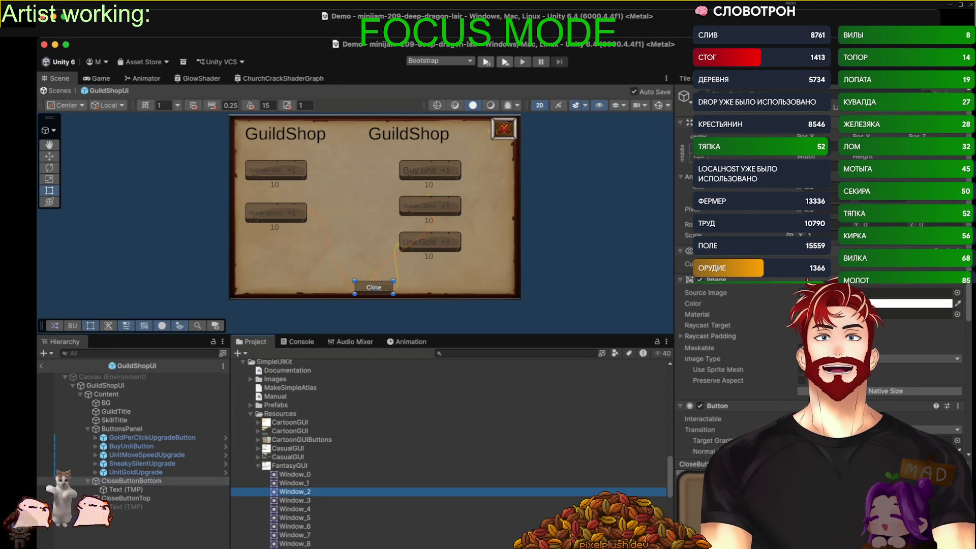
pyautogui.moveTo(295, 491); pyautogui.dragTo(915, 293)
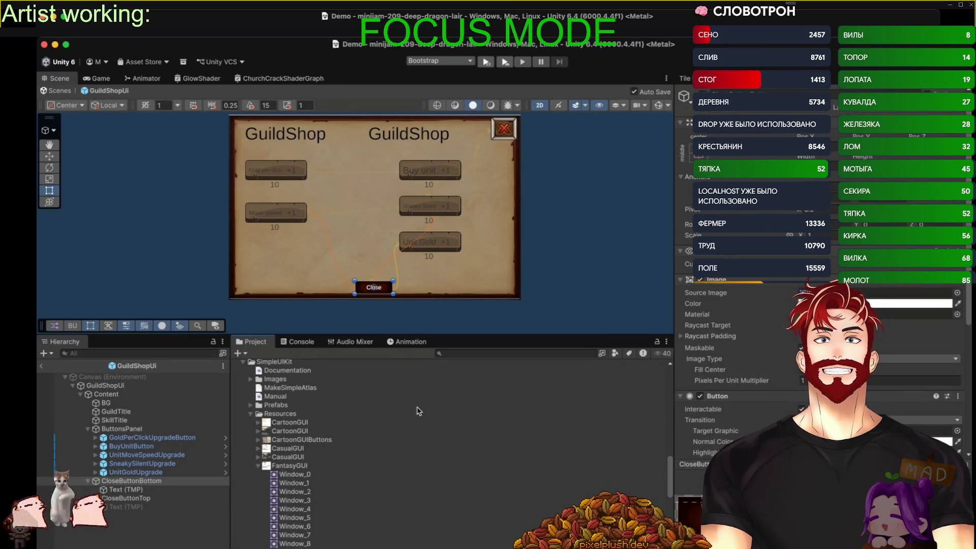
pyautogui.click(536, 305)
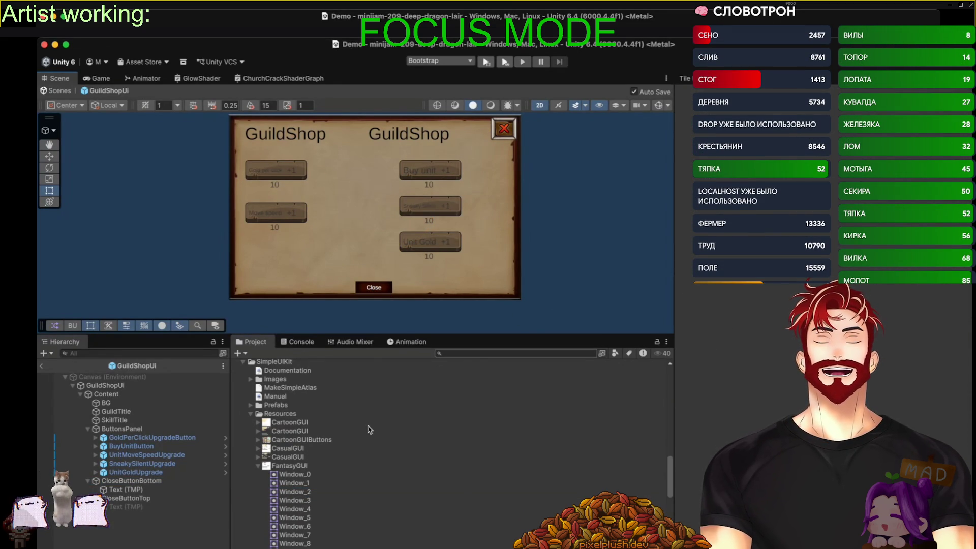
# Browse through the remaining FantasyGUI Window sprites
pyautogui.click(301, 483)
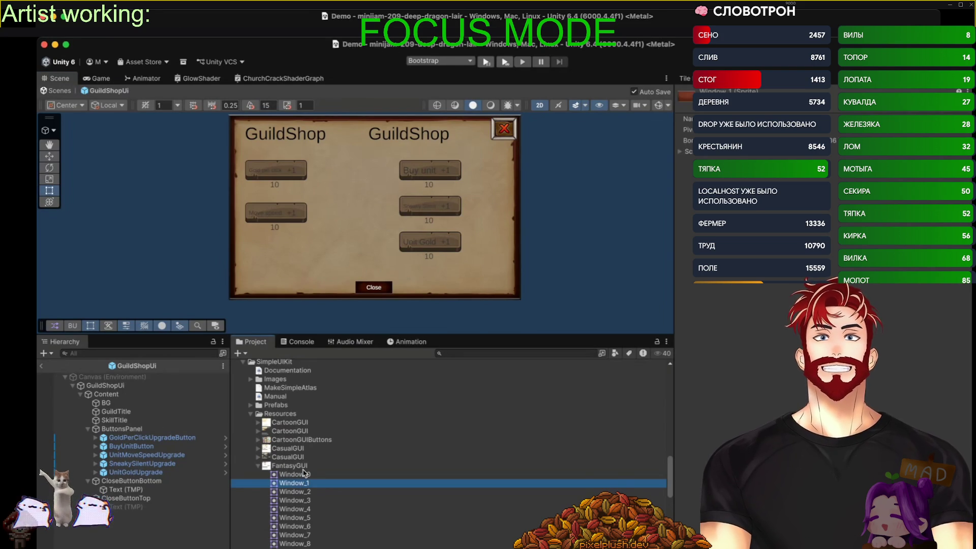
pyautogui.press('Down')
pyautogui.press('Down')
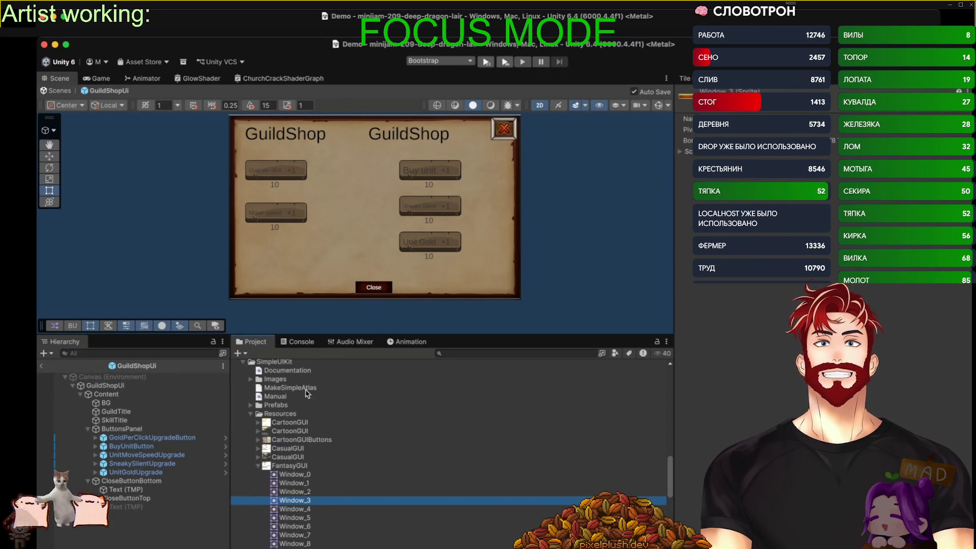
pyautogui.press('super+Tab')
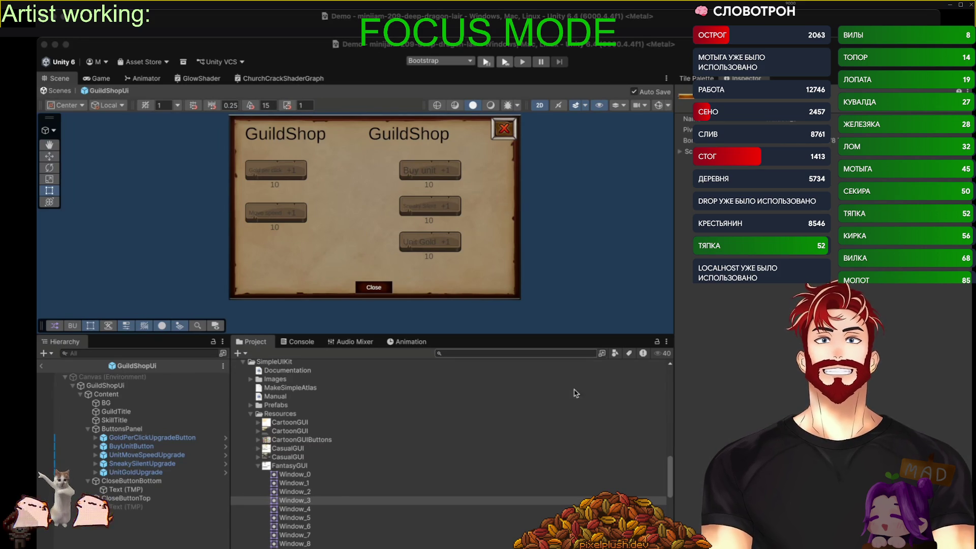
pyautogui.click(230, 469)
pyautogui.click(319, 506)
pyautogui.press('Down')
pyautogui.press('Down')
pyautogui.press('Down')
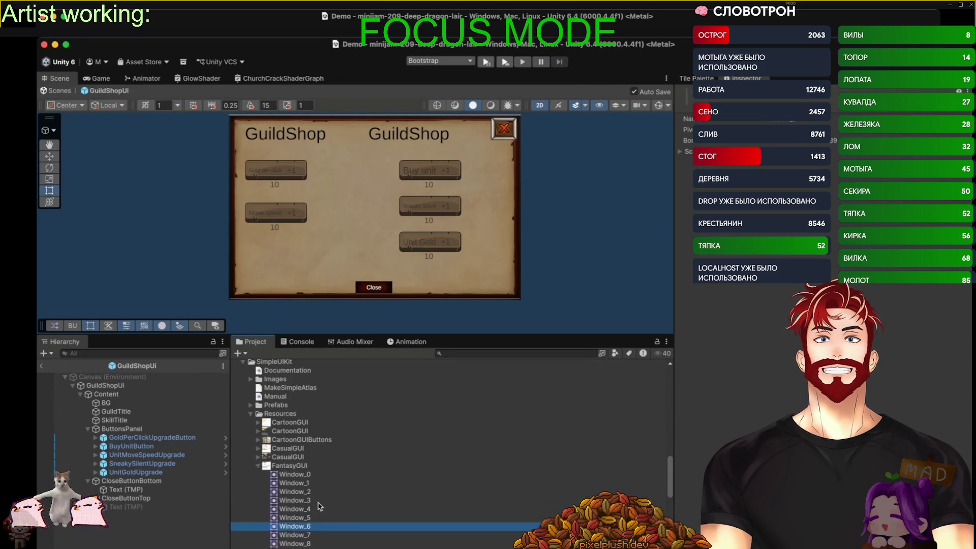
pyautogui.press('Down')
pyautogui.press('Down')
pyautogui.press('Down')
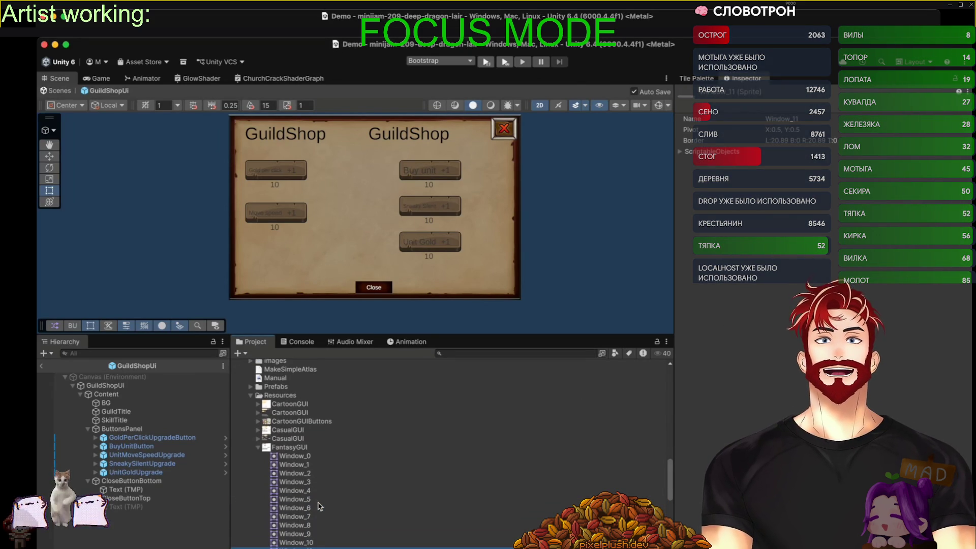
pyautogui.press('Down')
pyautogui.press('Down')
pyautogui.press('Down')
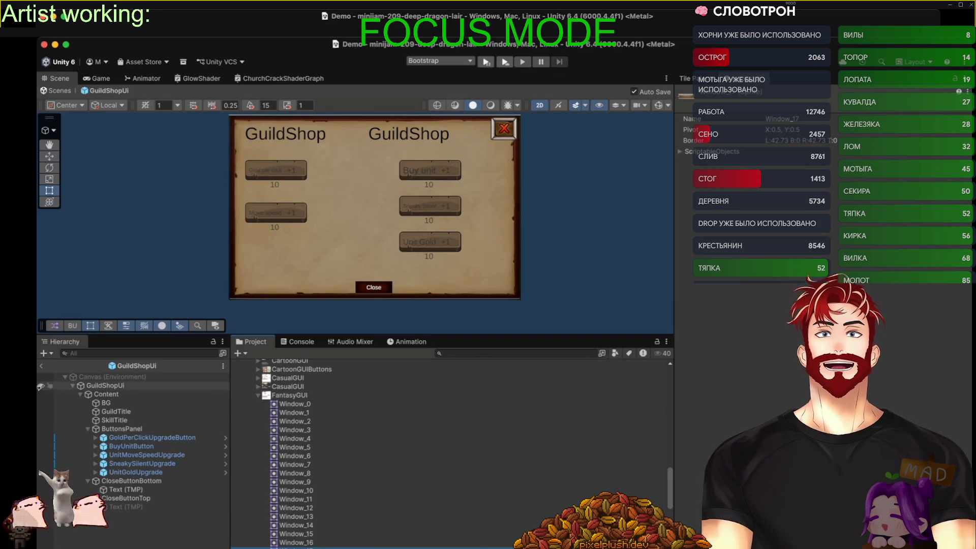
pyautogui.scroll(10, 266, 380)
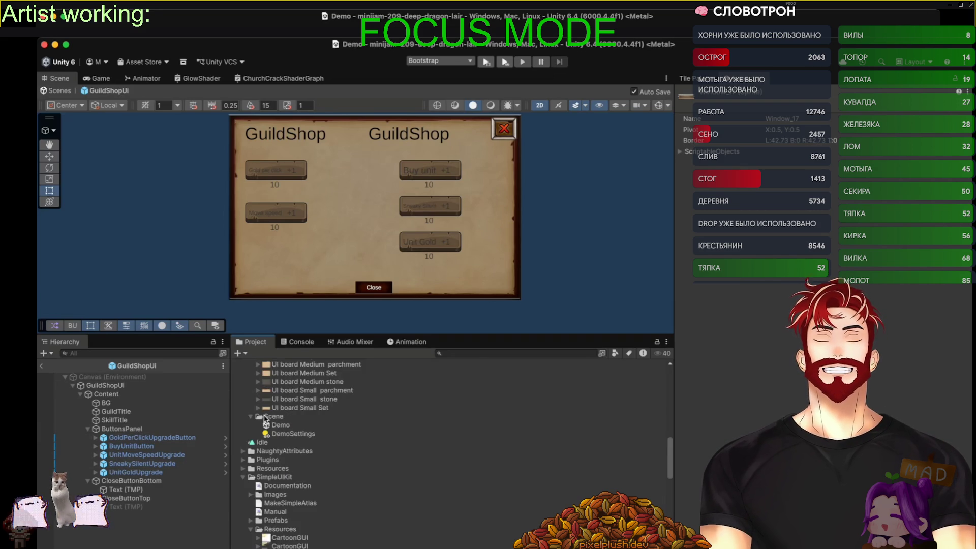
# Open the GoldPerClickUpgradeButton prefab and shrink the remote session to reveal the local editor
pyautogui.doubleClick(316, 495)
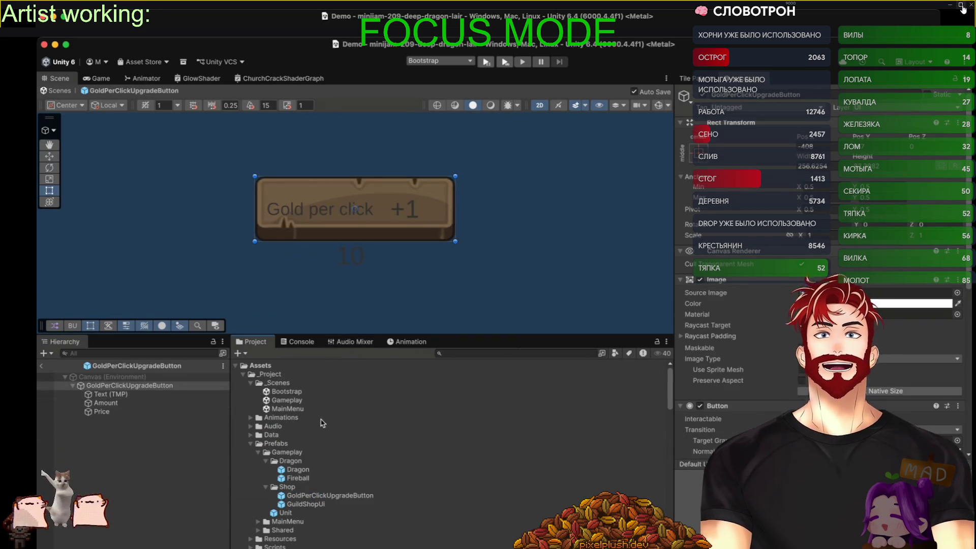
pyautogui.click(961, 5)
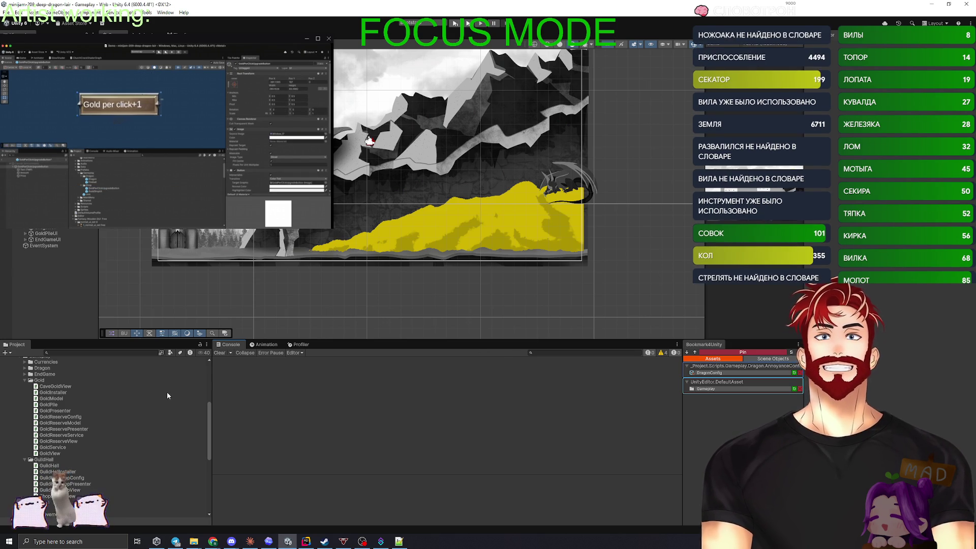
# Bookmark StageProgressionConfig in Bookmark4Unity and clear the Console
pyautogui.scroll(6, 133, 391)
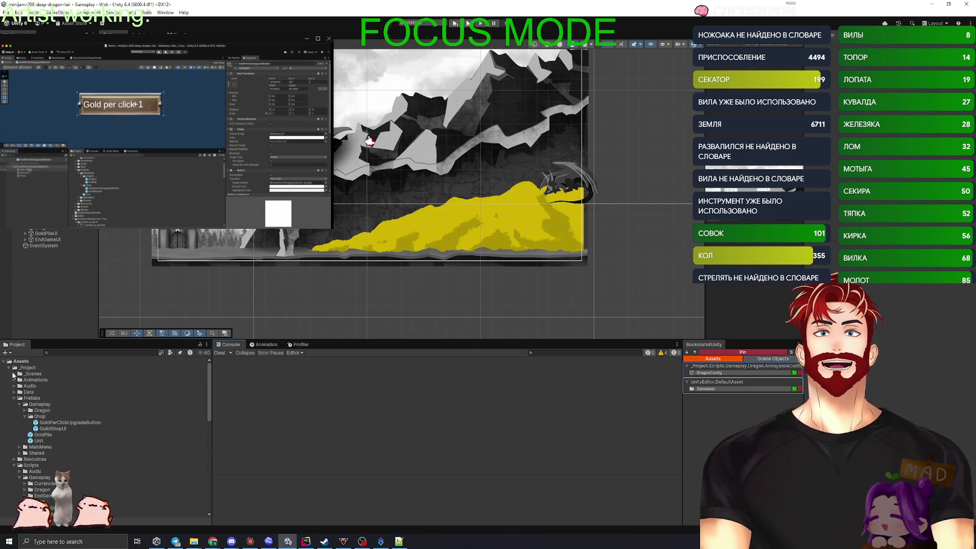
pyautogui.click(731, 367)
pyautogui.click(732, 368)
pyautogui.click(709, 373)
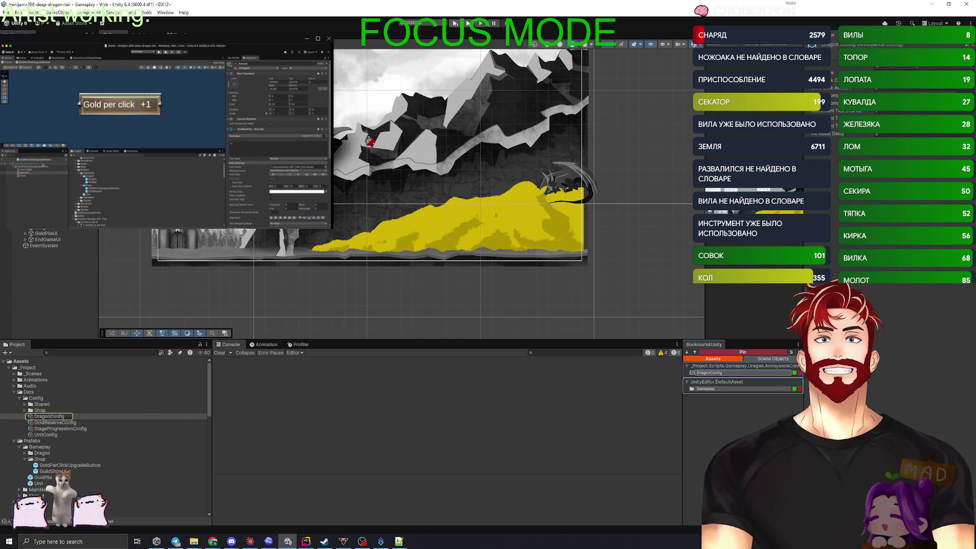
pyautogui.click(56, 428)
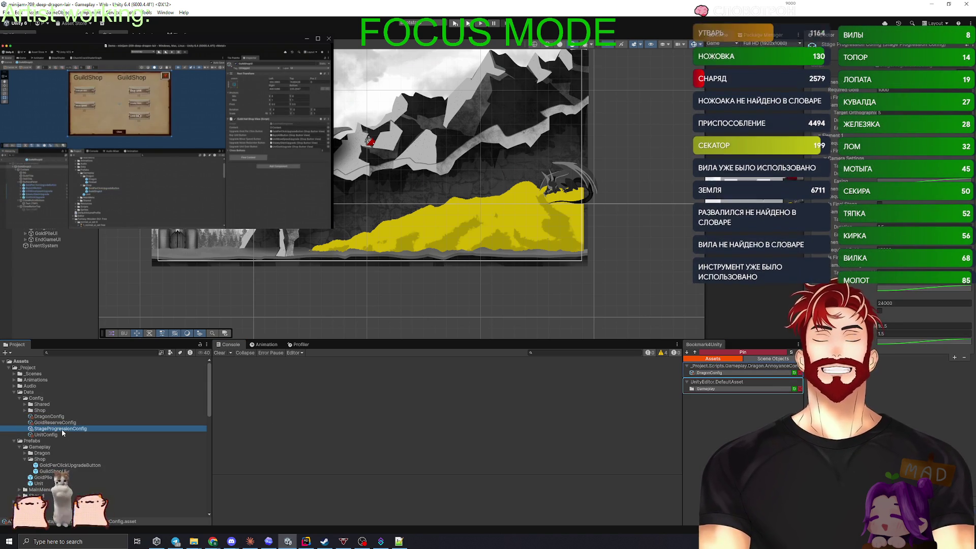
pyautogui.click(743, 353)
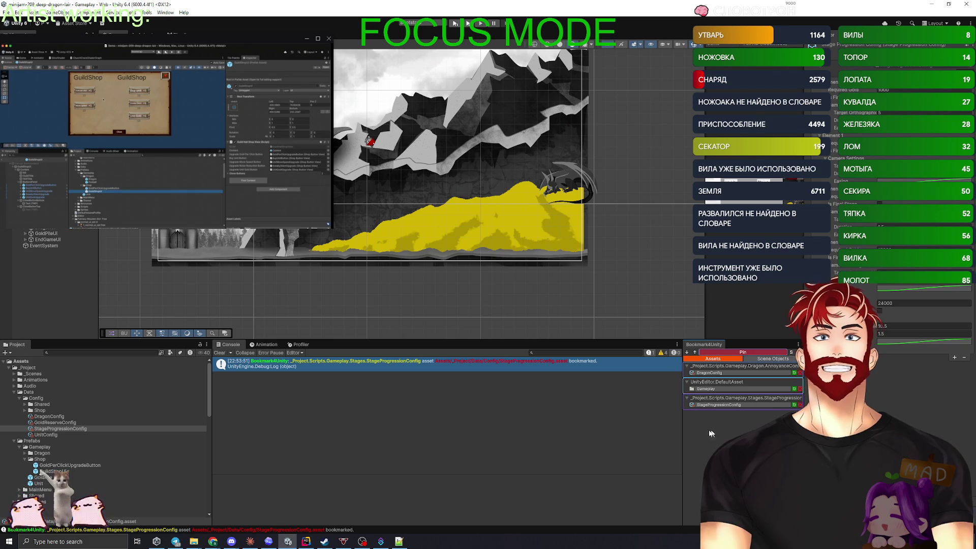
pyautogui.click(223, 354)
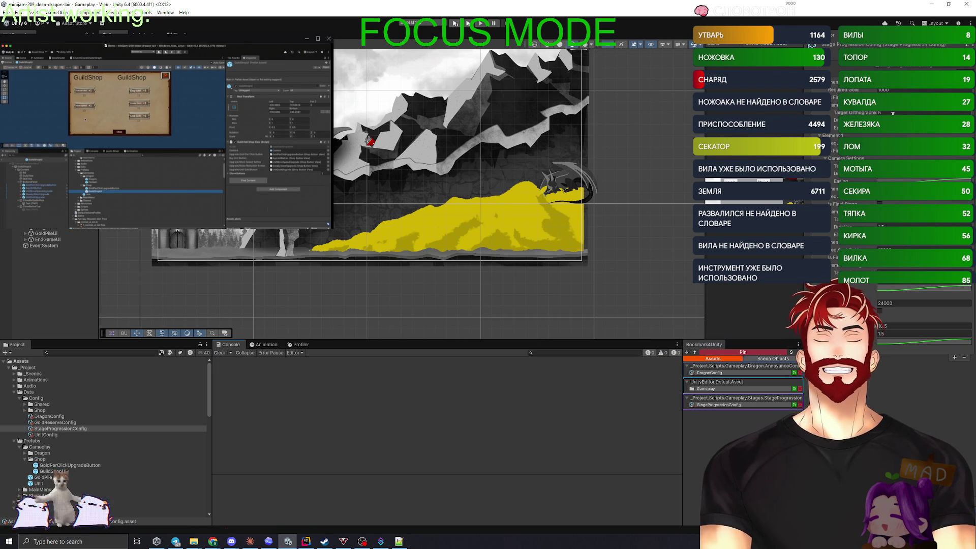
# Set each stage's Required Gold value to 10, replacing values like 24000
pyautogui.click(900, 89)
pyautogui.write('10')
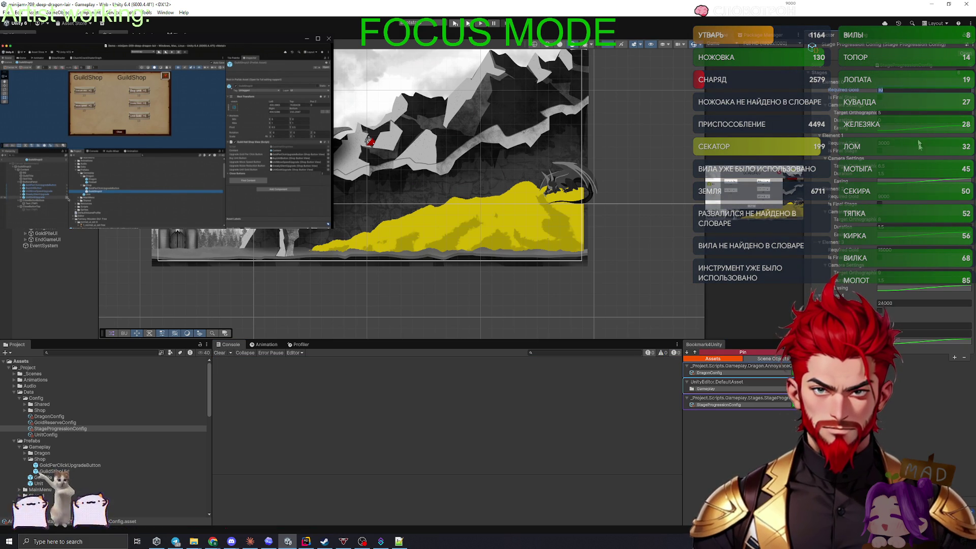
pyautogui.click(899, 144)
pyautogui.write('10')
pyautogui.click(898, 197)
pyautogui.click(897, 250)
pyautogui.click(899, 303)
pyautogui.write('10')
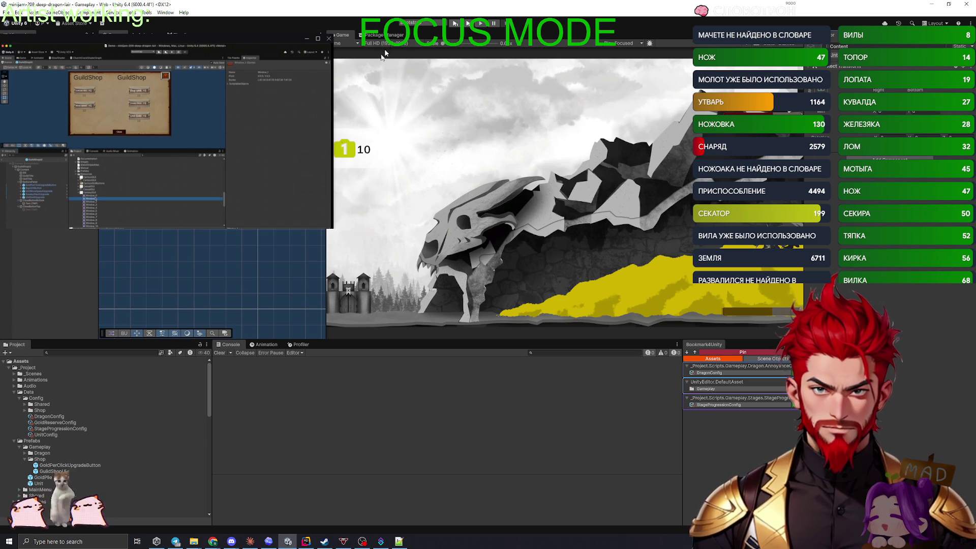
# Enter Play mode, check the audio service log, and start a game from the Dragon Lair menu
pyautogui.click(455, 23)
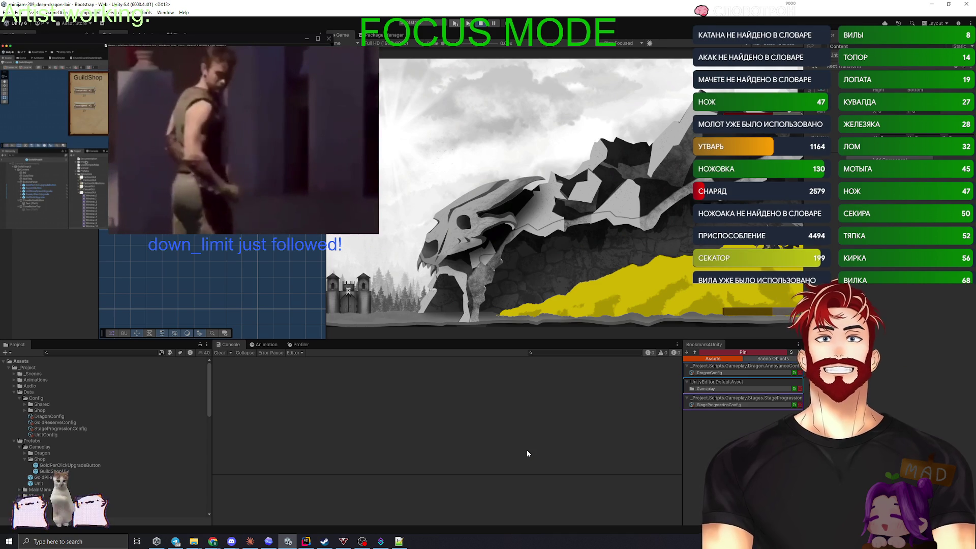
pyautogui.click(527, 450)
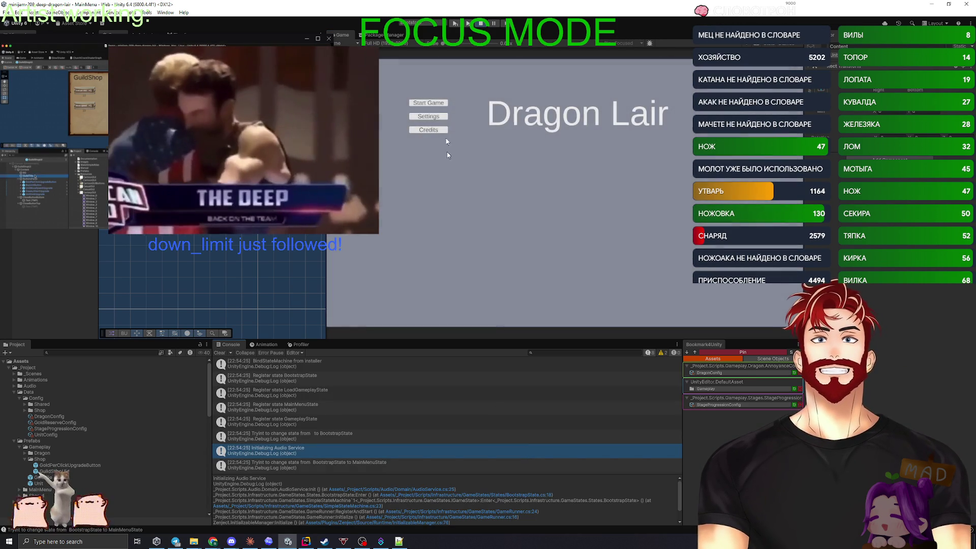
pyautogui.click(439, 103)
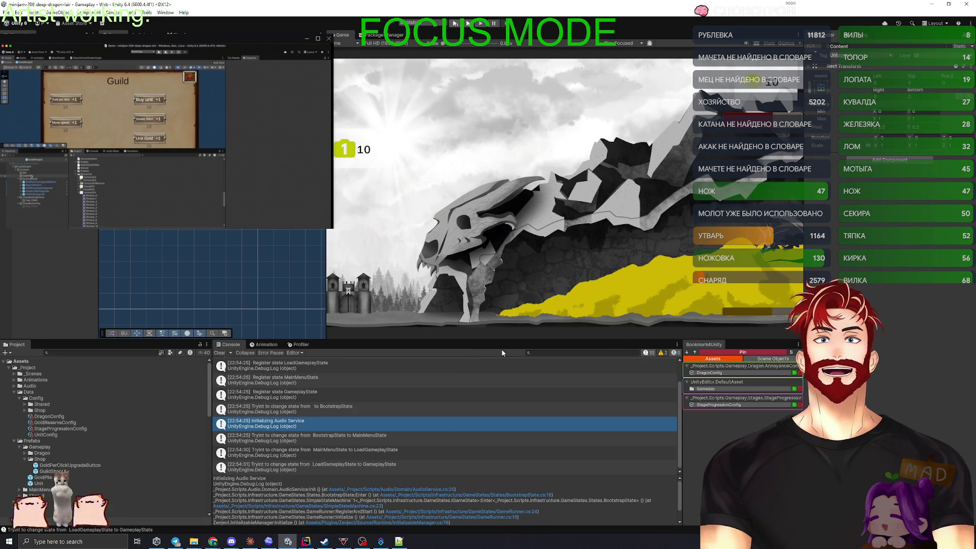
pyautogui.click(306, 541)
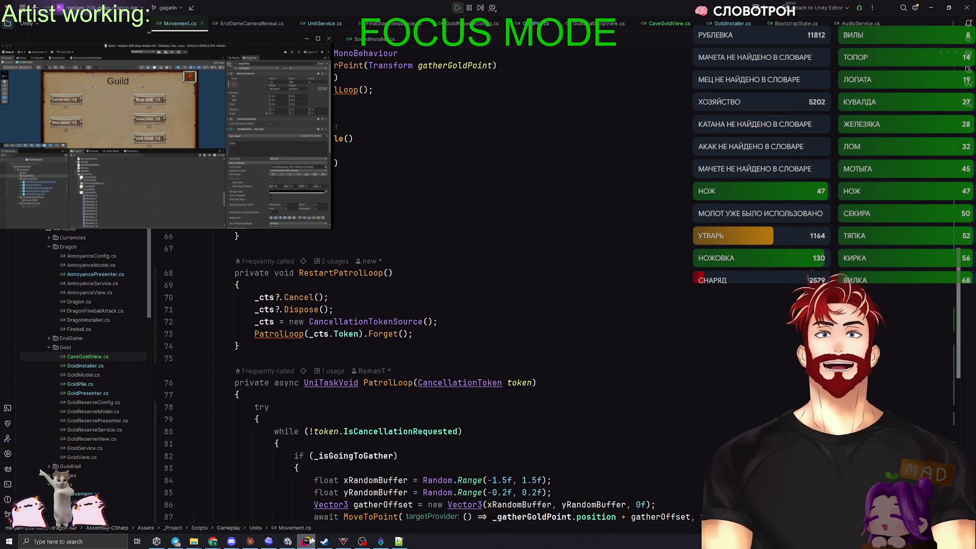
# Open StageProgressionController.cs and locate the SetStageReserve line in Initialize
pyautogui.hotkey('ctrl', 'e')
pyautogui.click(498, 259)
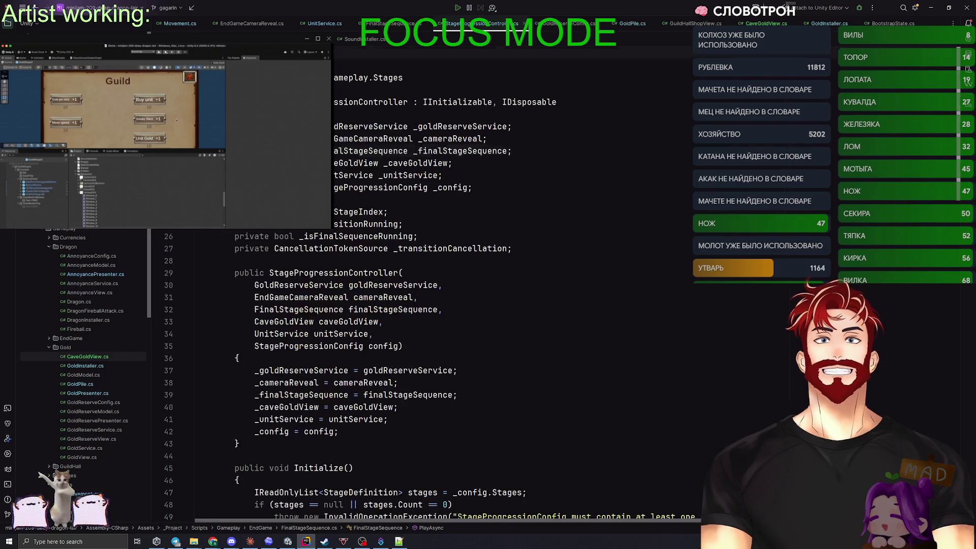
pyautogui.scroll(-6, 498, 259)
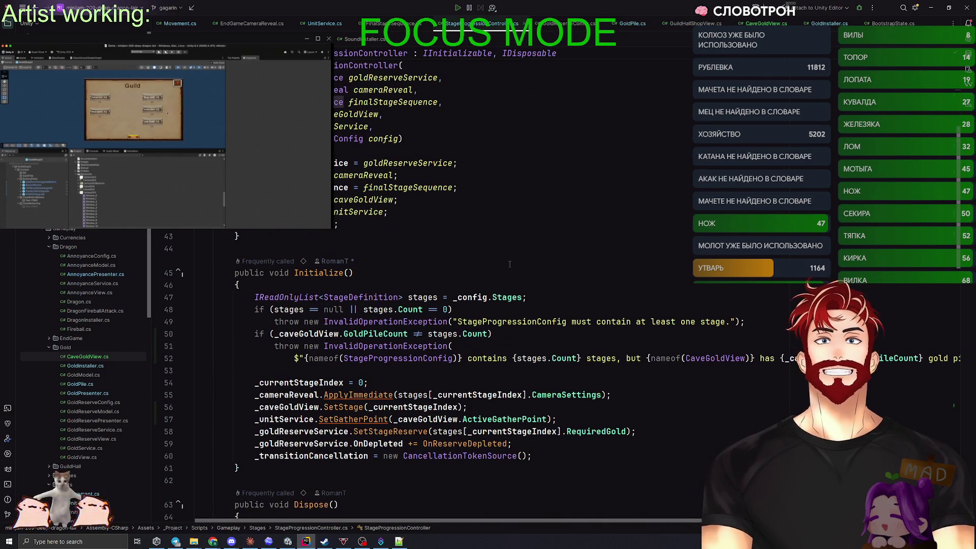
pyautogui.scroll(-3, 498, 279)
pyautogui.click(290, 297)
pyautogui.hotkey('ctrl', 'Right')
pyautogui.hotkey('ctrl', 'Right')
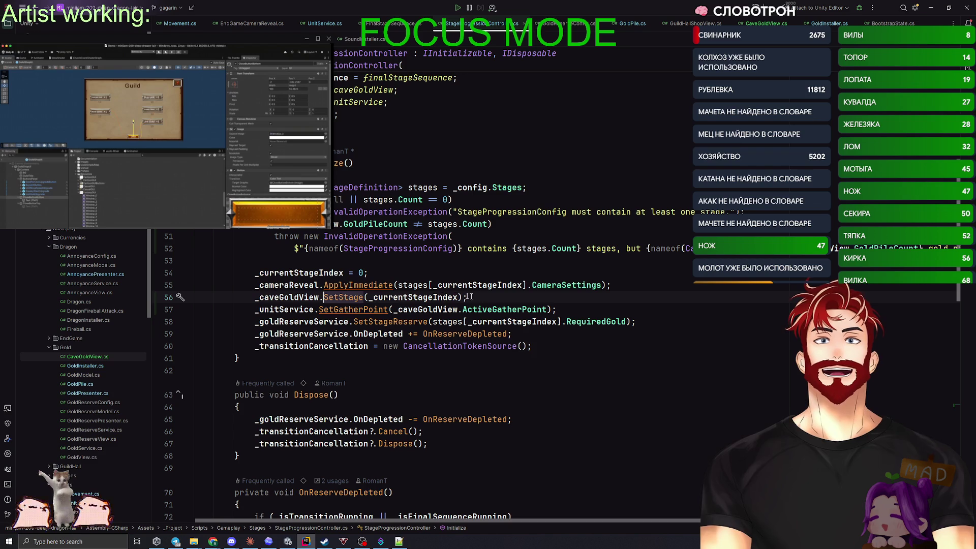
pyautogui.click(284, 310)
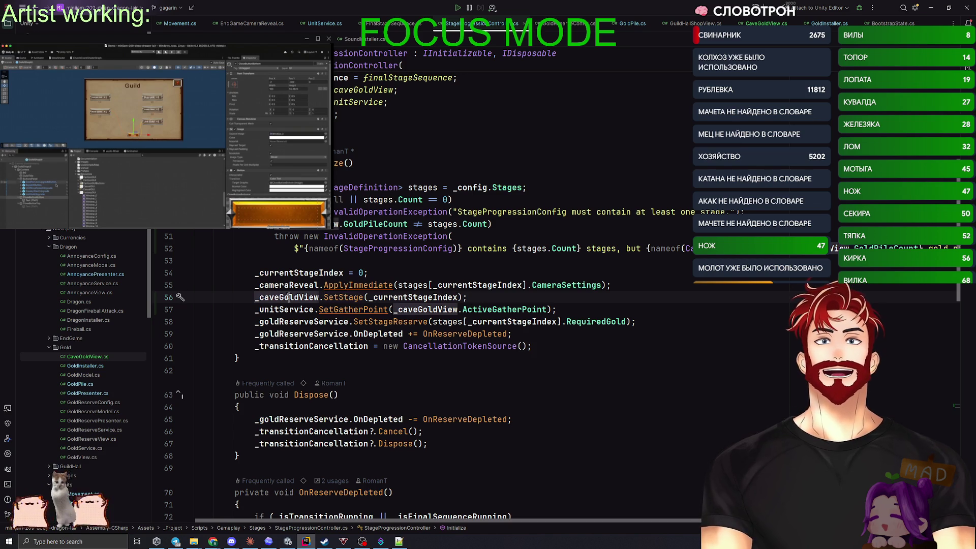
pyautogui.click(300, 322)
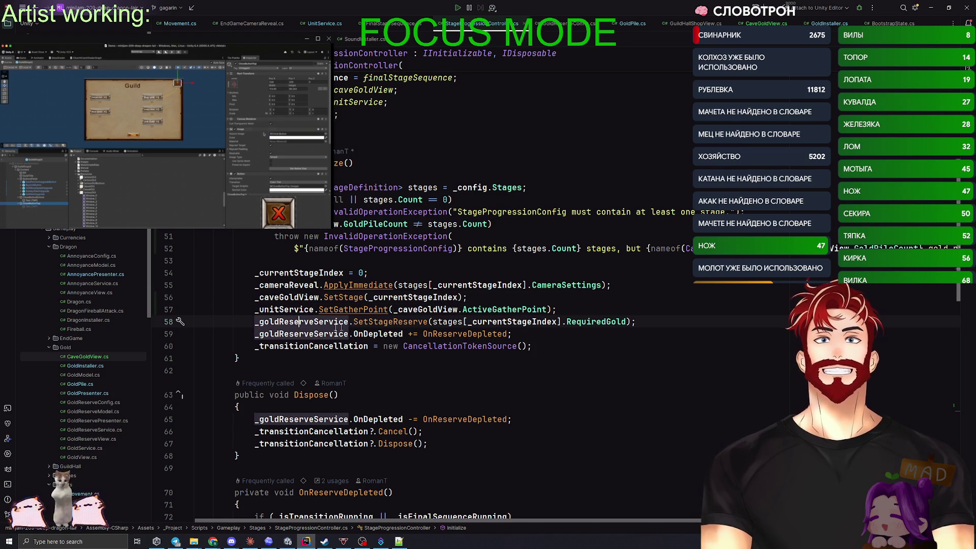
pyautogui.click(650, 322)
# Move SetStageReserve and the OnDepleted subscription above the camera reveal, then return to Unity
pyautogui.hotkey('ctrl', 'shift', 'Up')
pyautogui.hotkey('ctrl', 'shift', 'Up')
pyautogui.hotkey('ctrl', 'shift', 'Up')
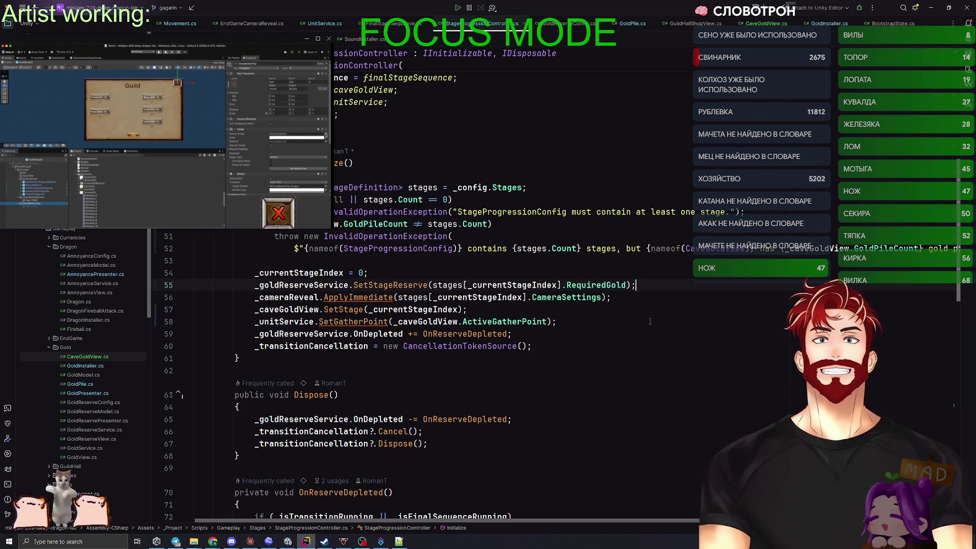
pyautogui.press('Down')
pyautogui.press('Down')
pyautogui.press('Down')
pyautogui.hotkey('ctrl', 'shift', 'Up')
pyautogui.hotkey('ctrl', 'shift', 'Up')
pyautogui.hotkey('ctrl', 'shift', 'Up')
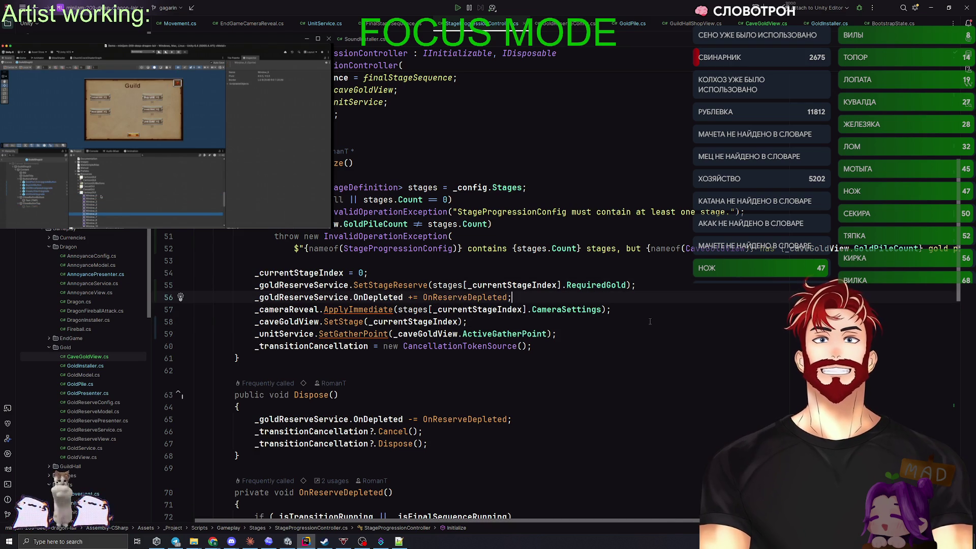
pyautogui.click(389, 286)
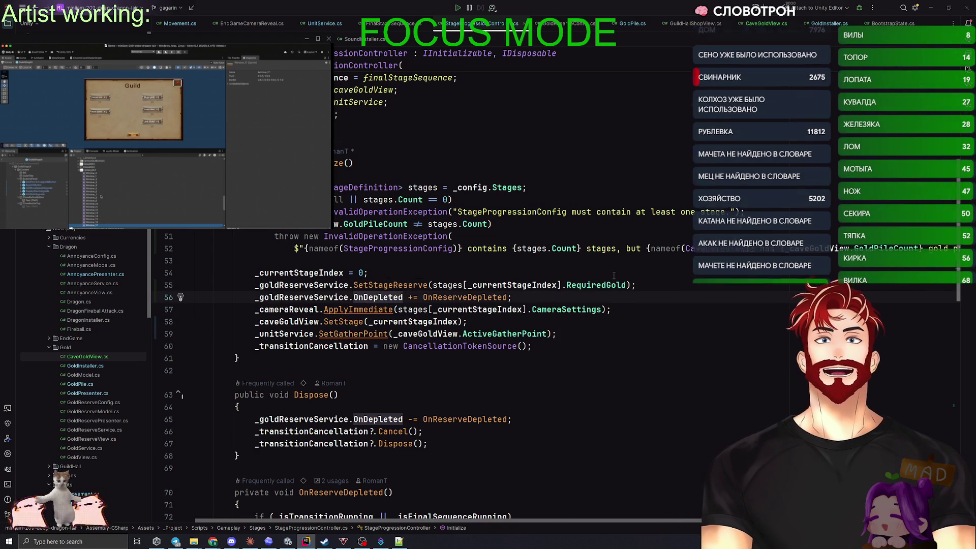
pyautogui.hotkey('alt', 'Tab')
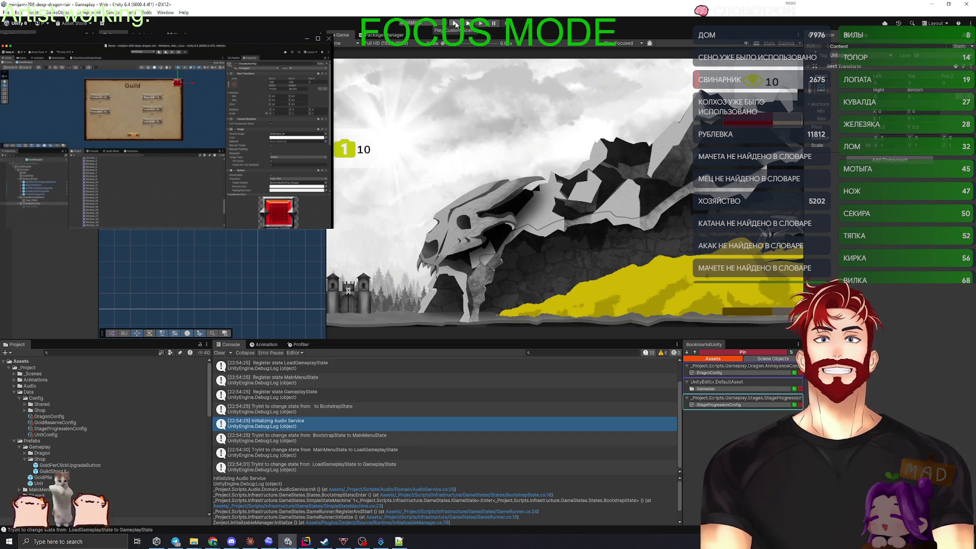
# Run the game through Start Game into the Gameplay scene, then stop and return to Rider
pyautogui.click(456, 24)
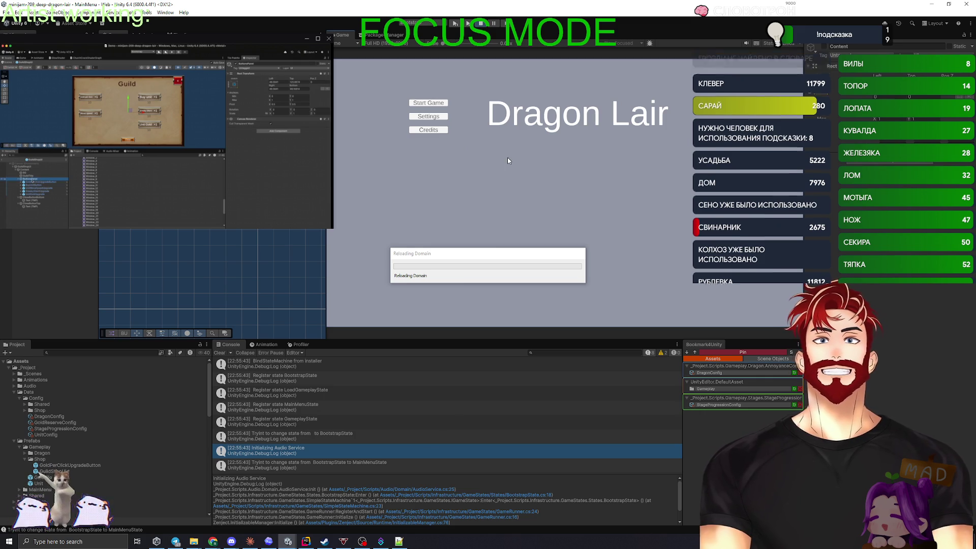
pyautogui.click(442, 102)
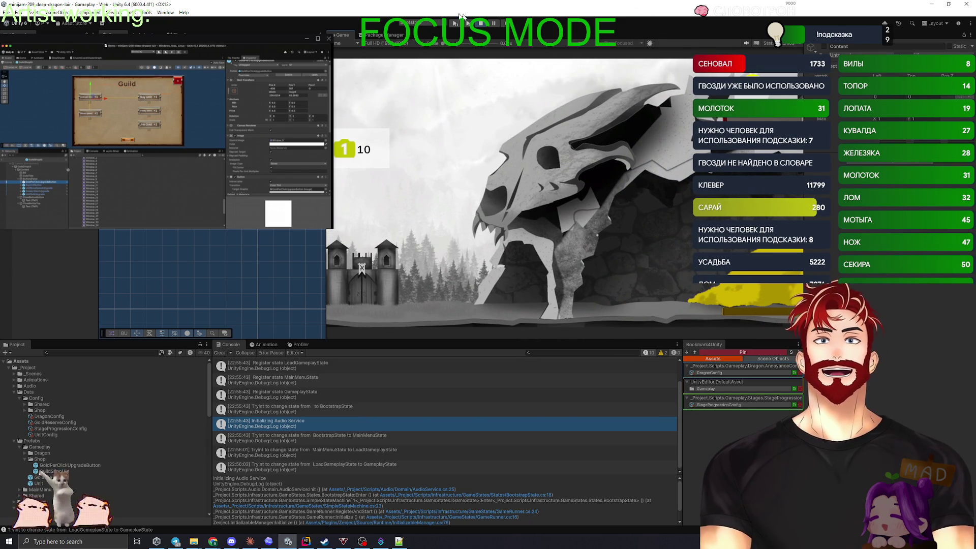
pyautogui.click(476, 25)
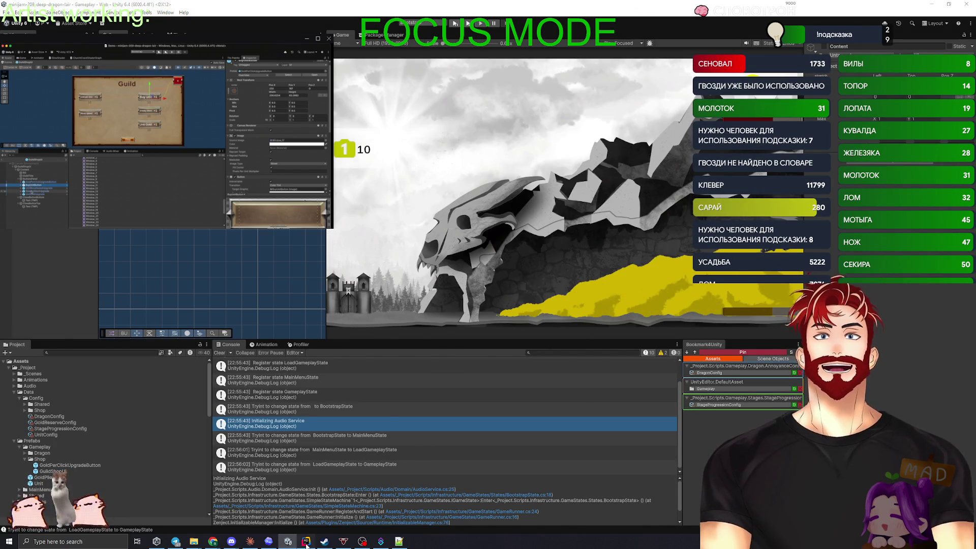
pyautogui.hotkey('alt', 'Tab')
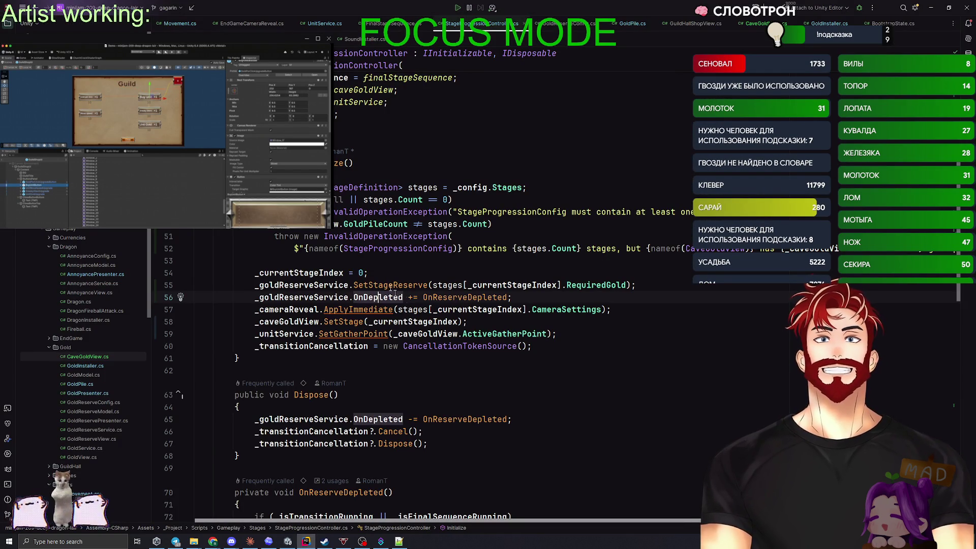
# Move SetStageReserve and the OnDepleted subscription back below the camera reveal in Initialize
pyautogui.click(520, 188)
pyautogui.click(423, 188)
pyautogui.click(315, 237)
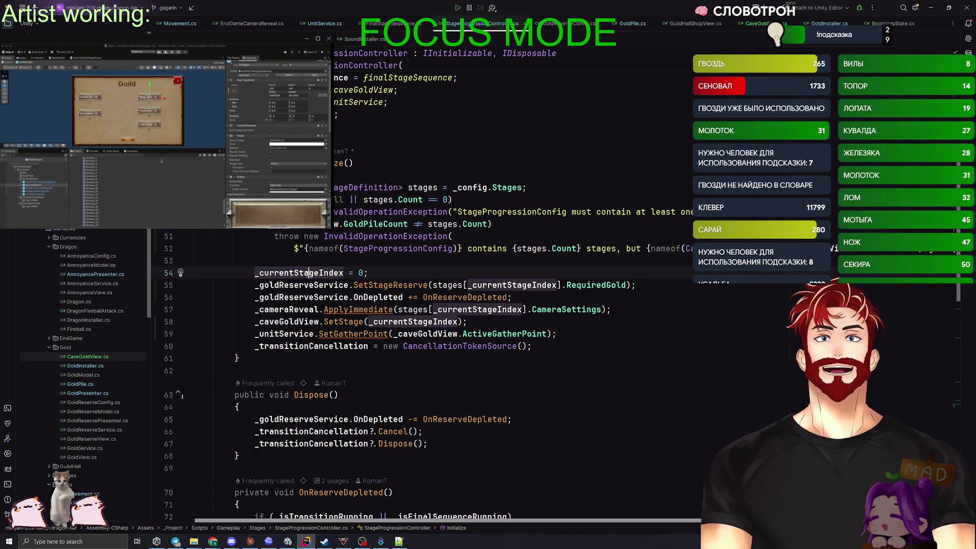
pyautogui.press('Down')
pyautogui.press('Down')
pyautogui.hotkey('ctrl', 'shift', 'Down')
pyautogui.hotkey('ctrl', 'shift', 'Down')
pyautogui.hotkey('ctrl', 'shift', 'Down')
pyautogui.press('Up')
pyautogui.press('Up')
pyautogui.press('Up')
pyautogui.press('End')
pyautogui.hotkey('ctrl', 'shift', 'Down')
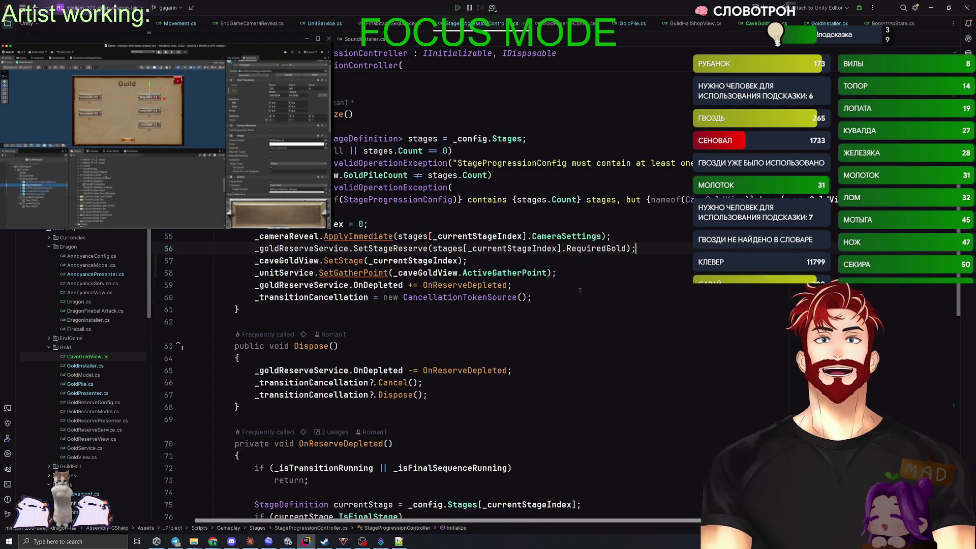
# Trace _currentStageIndex usages and jump to the AdvanceToNextStageAsync method
pyautogui.scroll(-4, 490, 333)
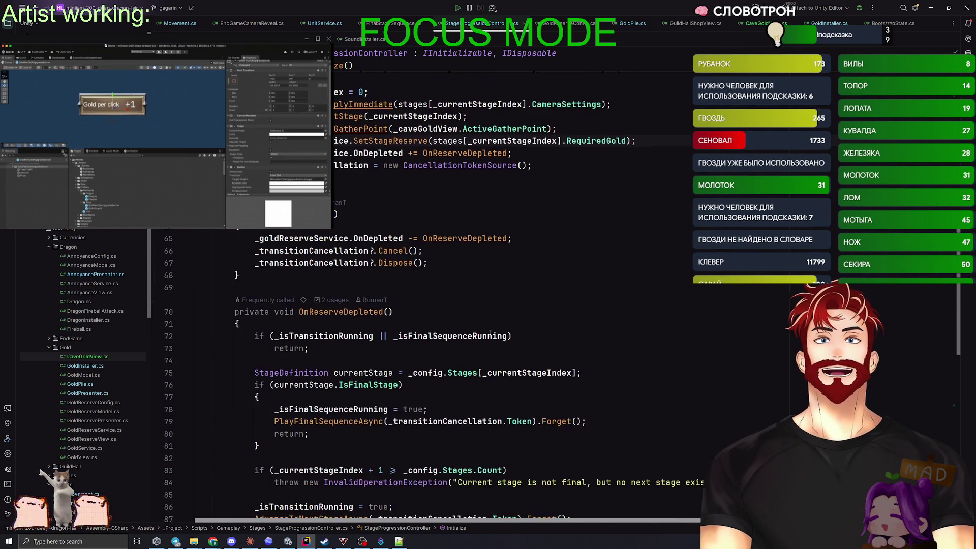
pyautogui.scroll(-3, 490, 334)
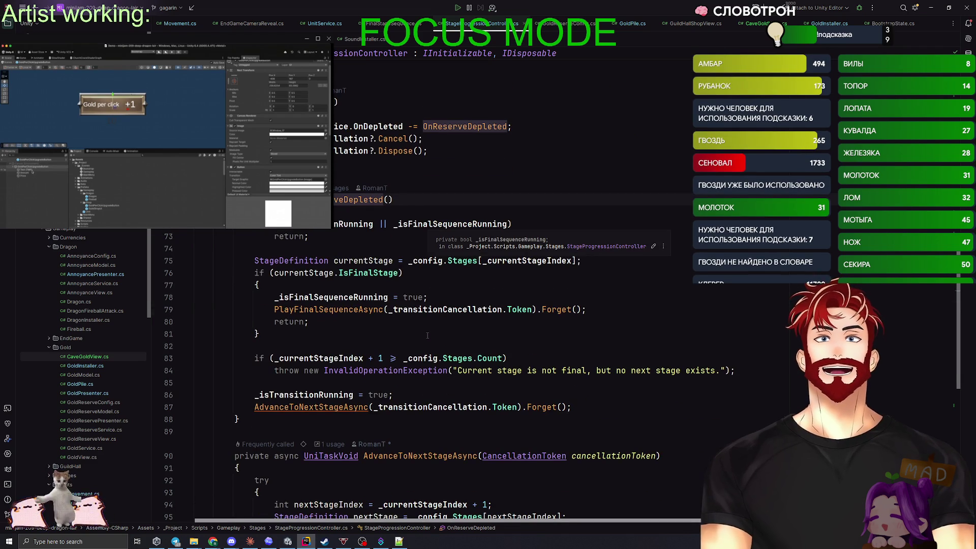
pyautogui.click(369, 261)
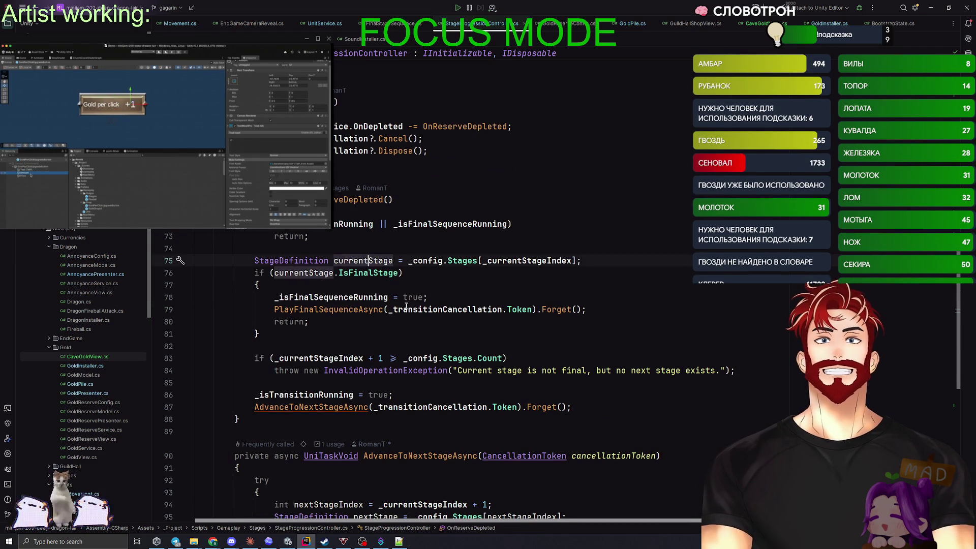
pyautogui.hotkey('ctrl', 'Right')
pyautogui.hotkey('ctrl', 'Right')
pyautogui.hotkey('ctrl', 'Right')
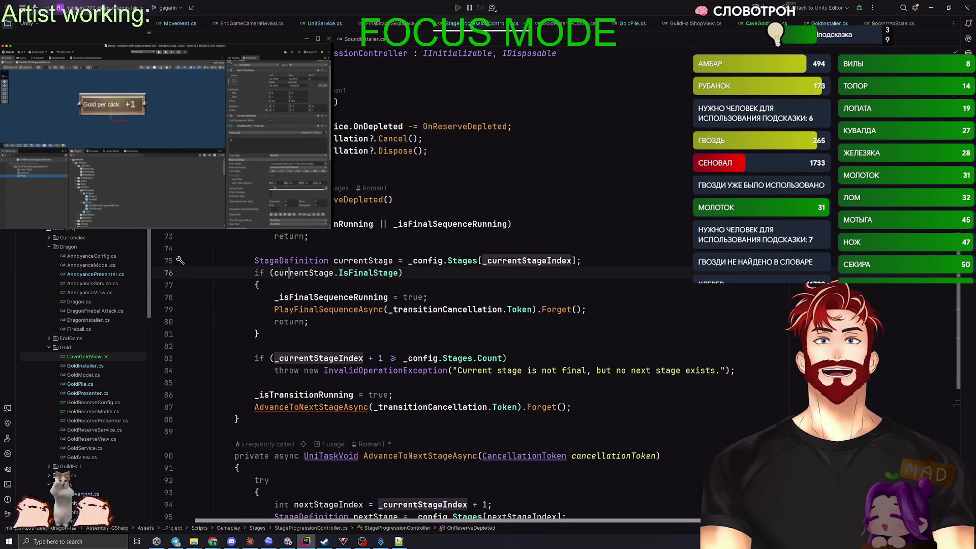
pyautogui.click(405, 273)
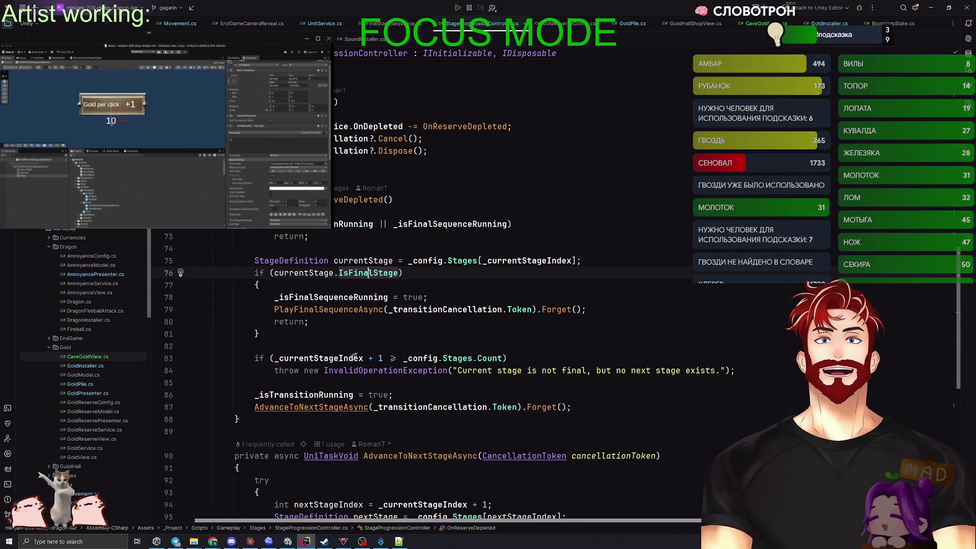
pyautogui.click(307, 358)
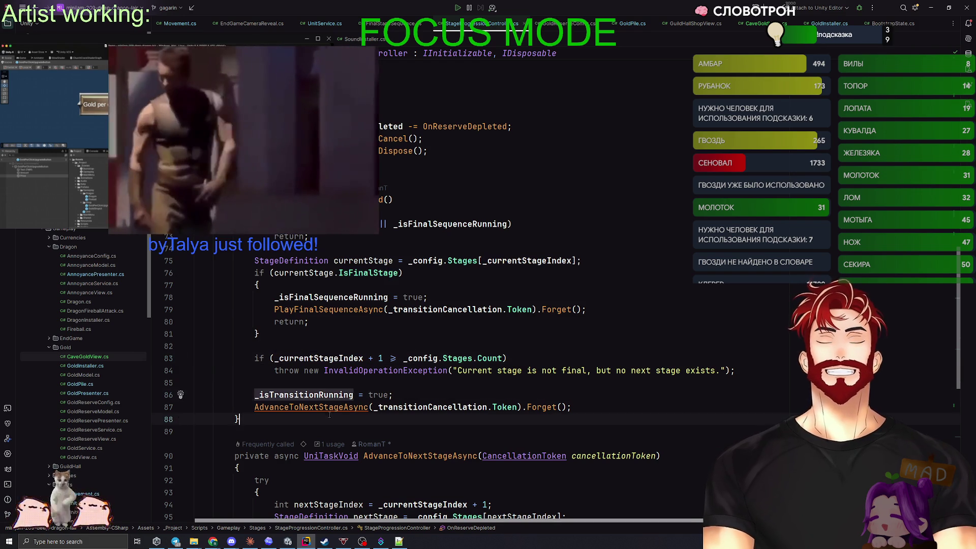
pyautogui.keyDown('ctrl'); pyautogui.click(350, 408); pyautogui.keyUp('ctrl')
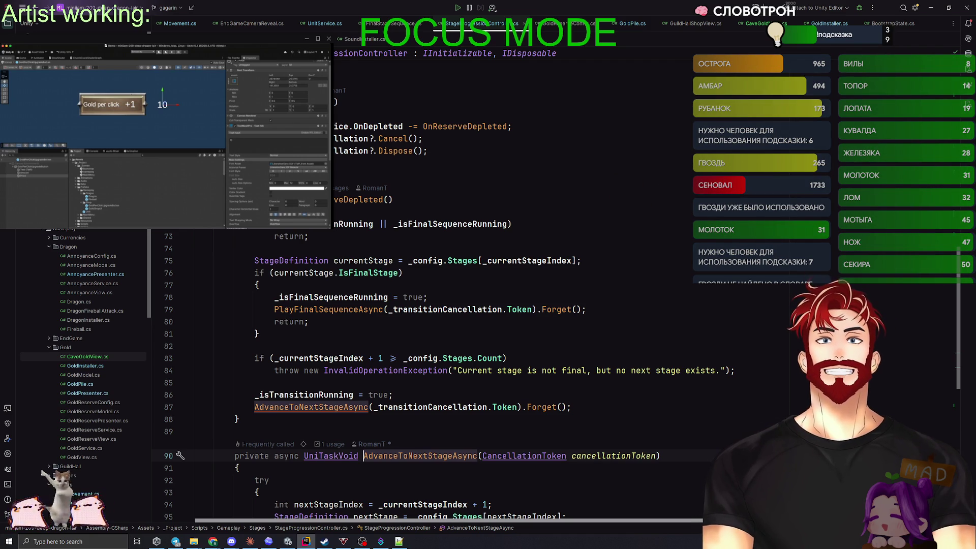
pyautogui.hotkey('alt', 'Tab')
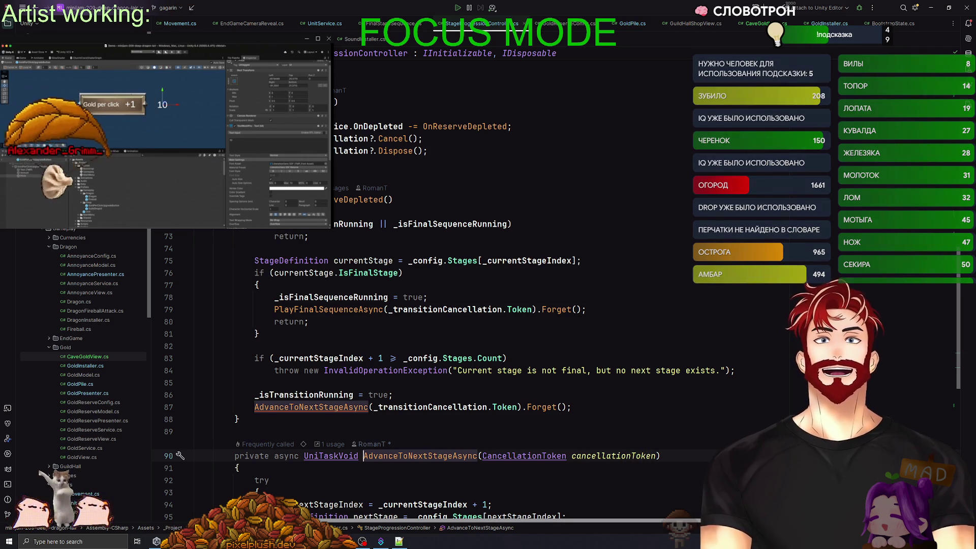
# Inspect the next-stage calculation and the Stages definition in StageProgressionConfig
pyautogui.scroll(-5, 279, 343)
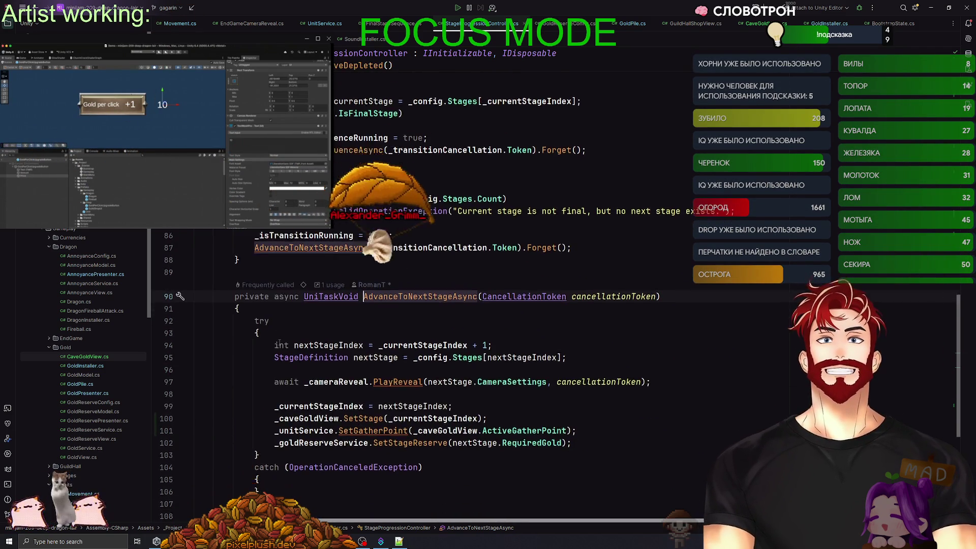
pyautogui.scroll(-2, 279, 343)
pyautogui.click(429, 284)
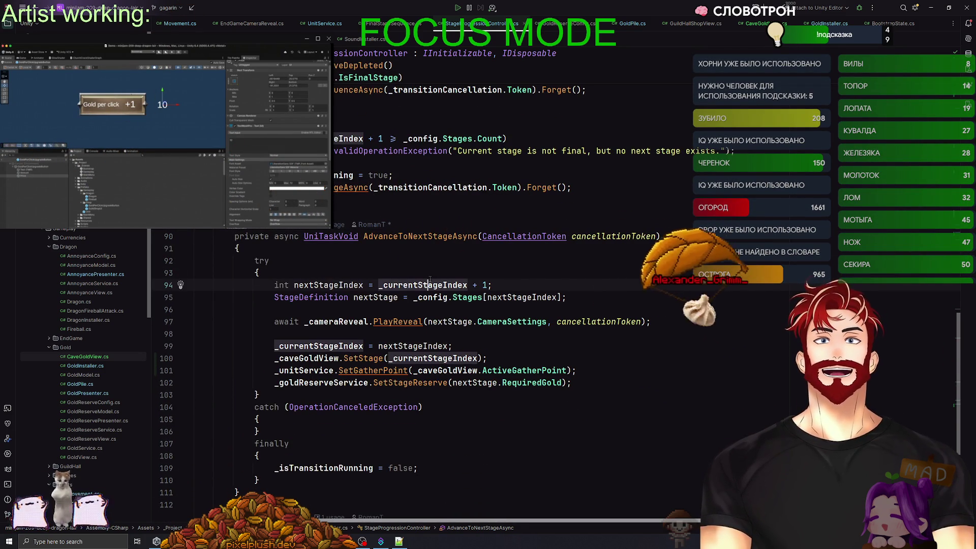
pyautogui.click(469, 297)
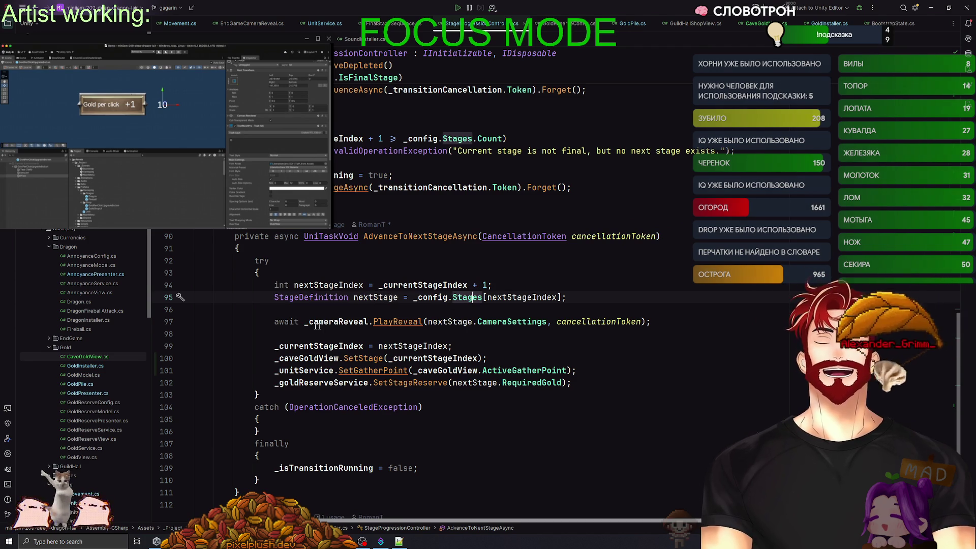
pyautogui.click(317, 323)
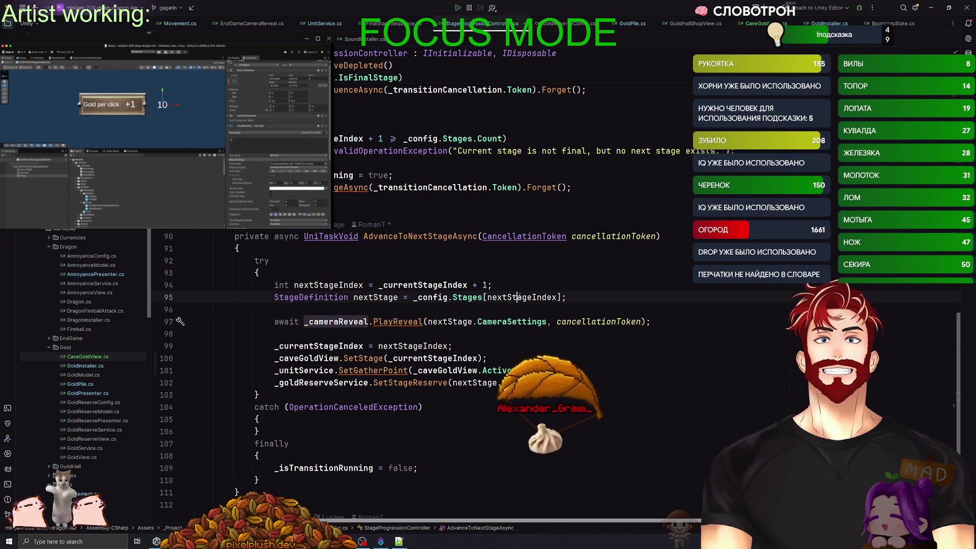
pyautogui.keyDown('ctrl'); pyautogui.click(465, 297); pyautogui.keyUp('ctrl')
pyautogui.hotkey('ctrl', 'alt', 'Left')
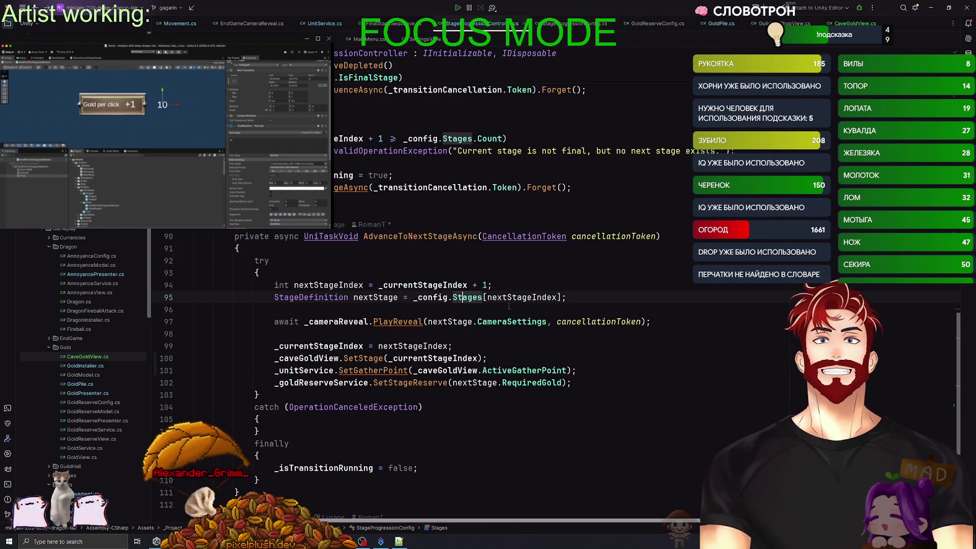
# Review the PlayReveal call, the _currentStageIndex assignment and the SetStage argument
pyautogui.click(385, 321)
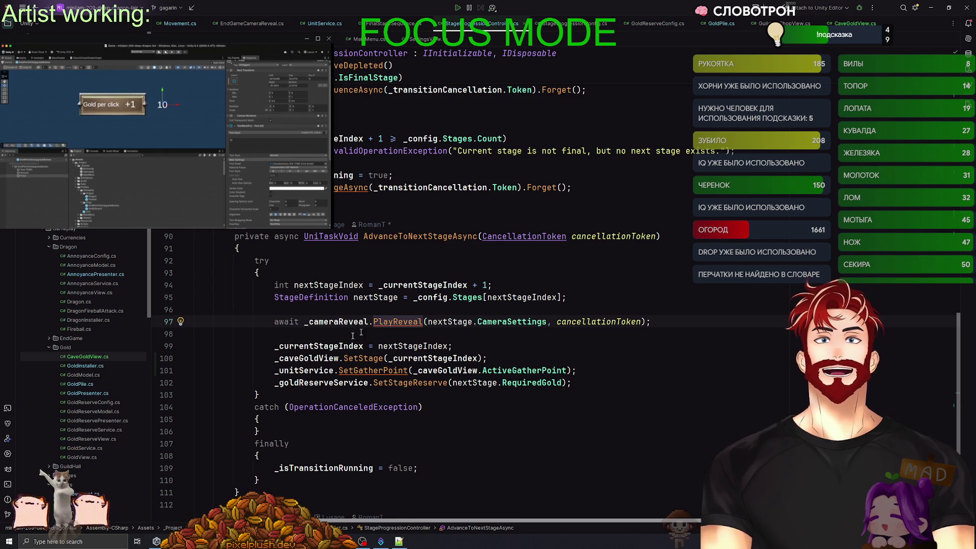
pyautogui.click(309, 346)
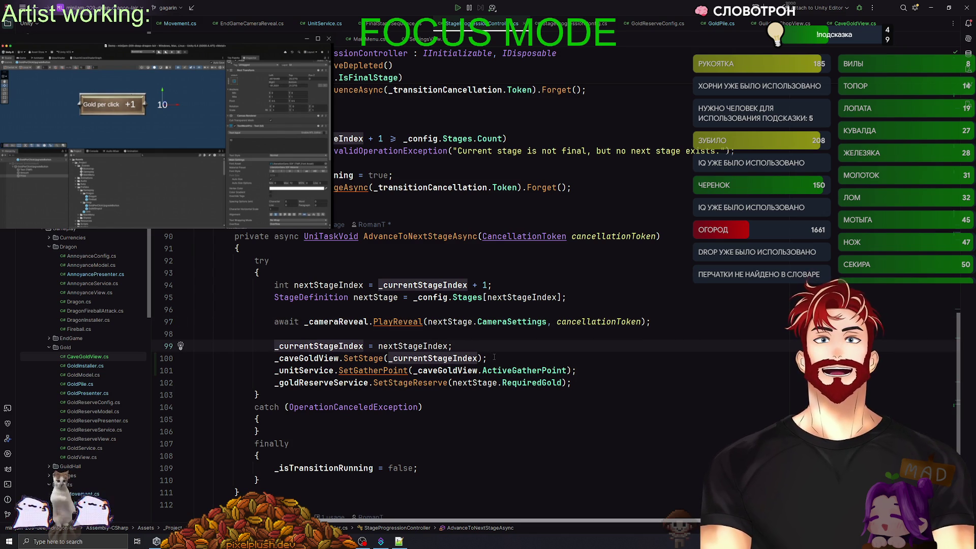
pyautogui.click(310, 359)
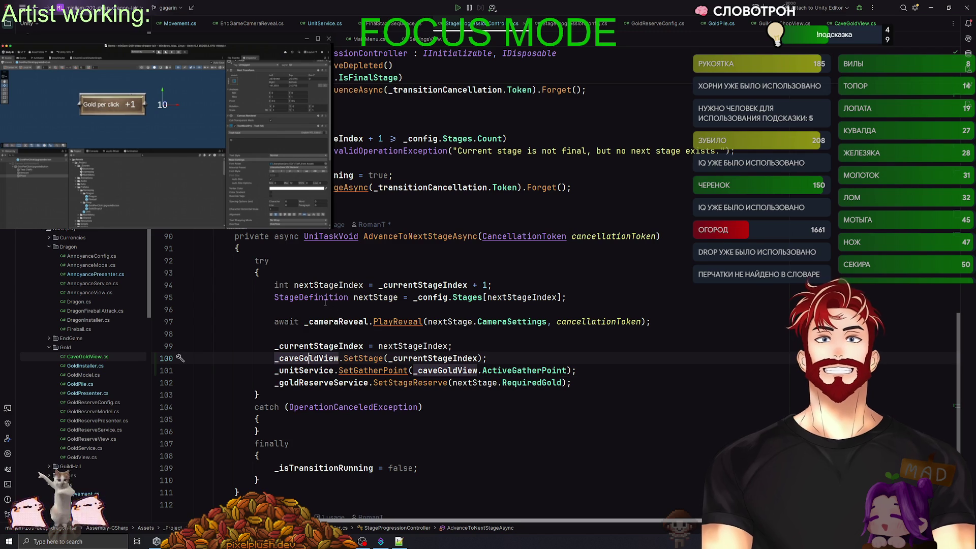
pyautogui.click(398, 298)
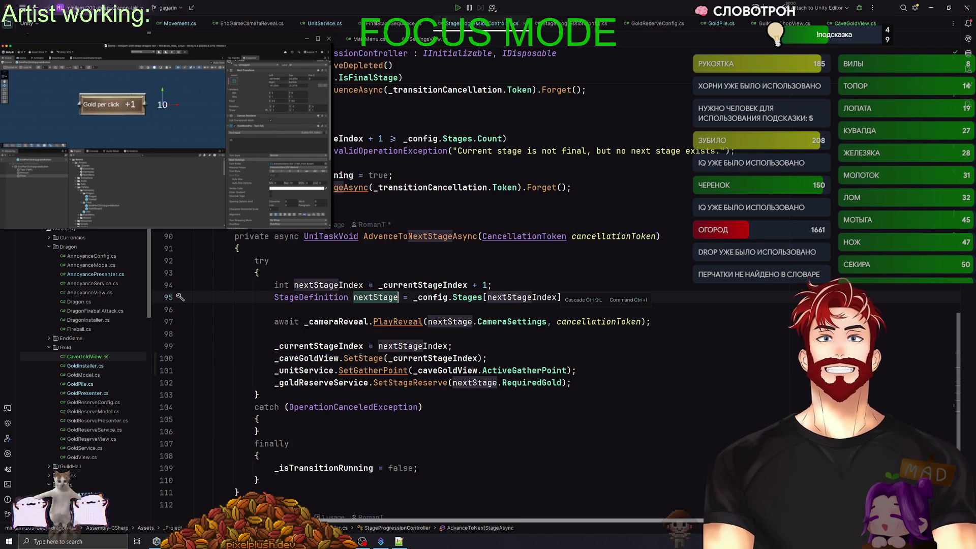
pyautogui.click(402, 346)
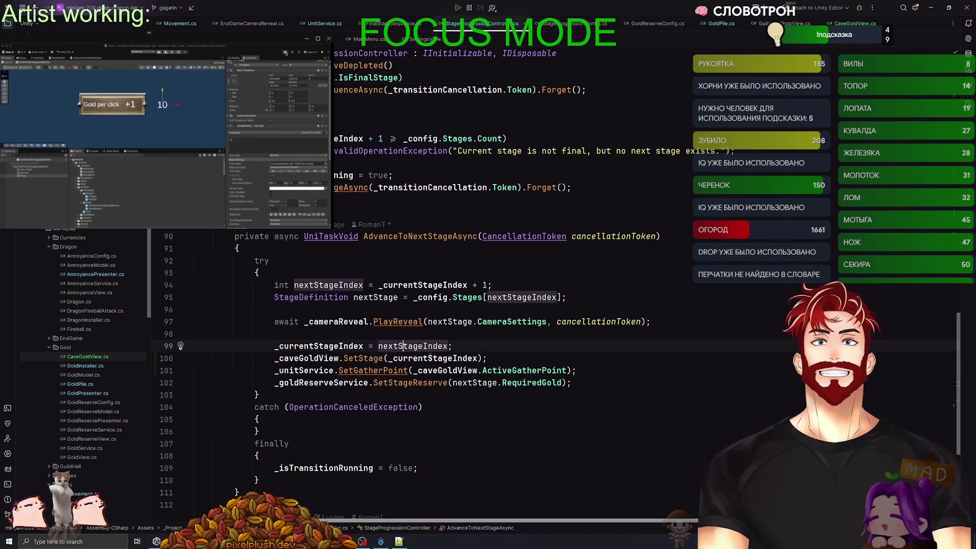
pyautogui.click(429, 358)
# Replace _currentStageIndex with nextStageIndex in SetStage and move it above the camera reveal
pyautogui.doubleClick(401, 347)
pyautogui.hotkey('ctrl', 'c')
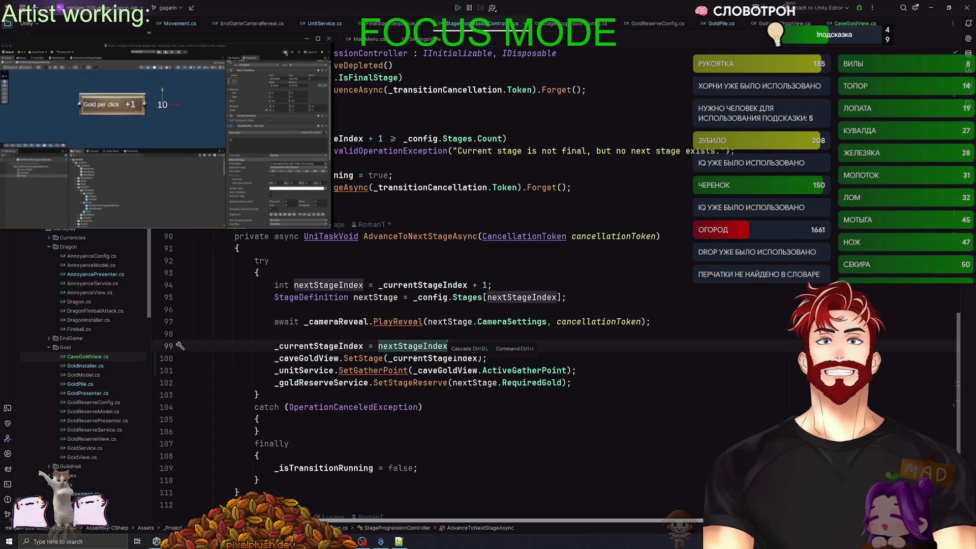
pyautogui.doubleClick(414, 359)
pyautogui.hotkey('ctrl', 'v')
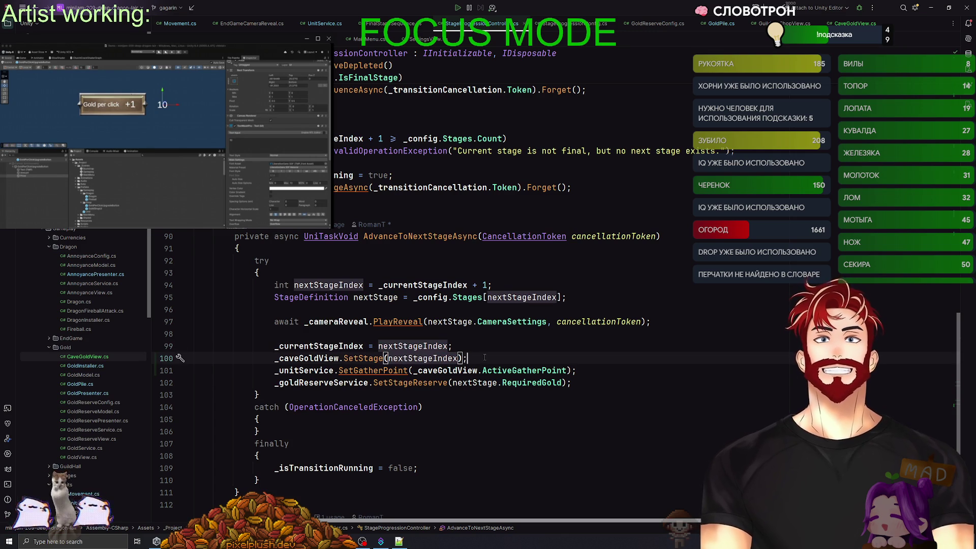
pyautogui.hotkey('alt', 'shift', 'Up')
pyautogui.hotkey('alt', 'shift', 'Up')
pyautogui.hotkey('alt', 'shift', 'Up')
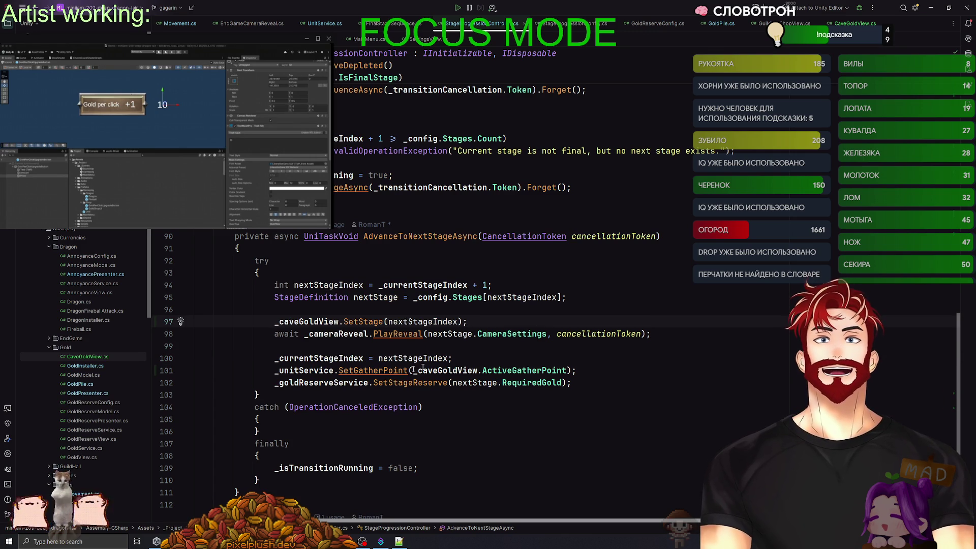
# Move SetGatherPoint above PlayReveal, keep SetStageReserve after it, and add a blank line
pyautogui.click(368, 370)
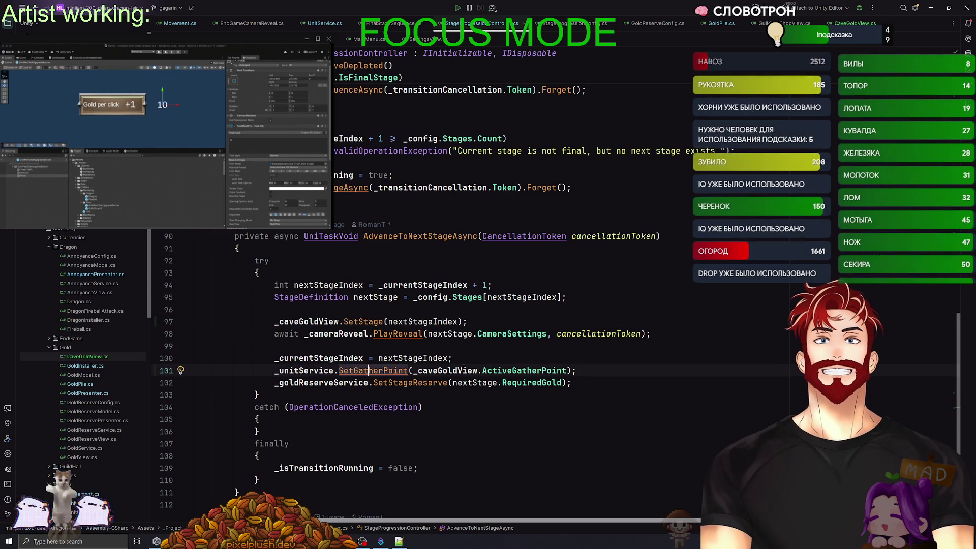
pyautogui.click(586, 370)
pyautogui.hotkey('alt', 'shift', 'Up')
pyautogui.hotkey('alt', 'shift', 'Up')
pyautogui.hotkey('alt', 'shift', 'Up')
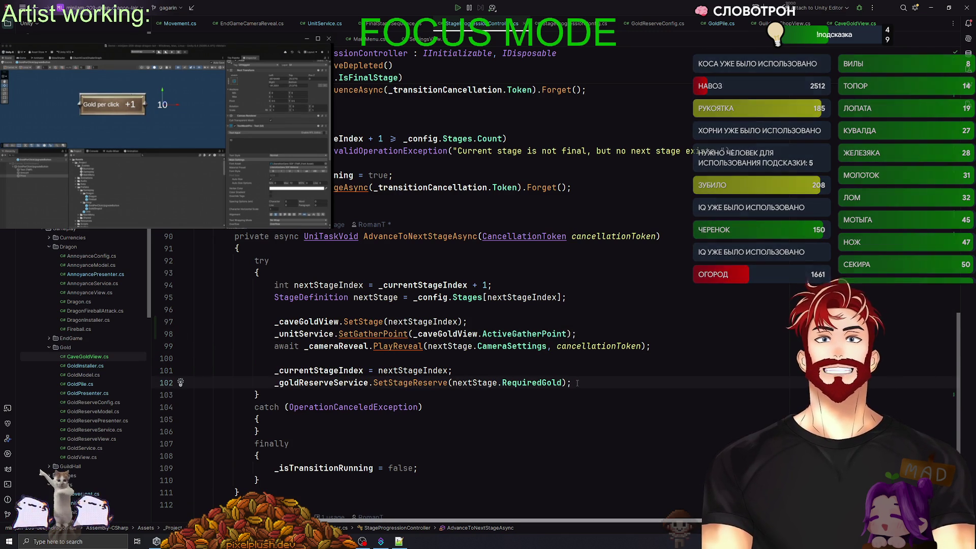
pyautogui.hotkey('alt', 'shift', 'Up')
pyautogui.hotkey('alt', 'shift', 'Up')
pyautogui.hotkey('alt', 'shift', 'Up')
pyautogui.hotkey('alt', 'shift', 'Down')
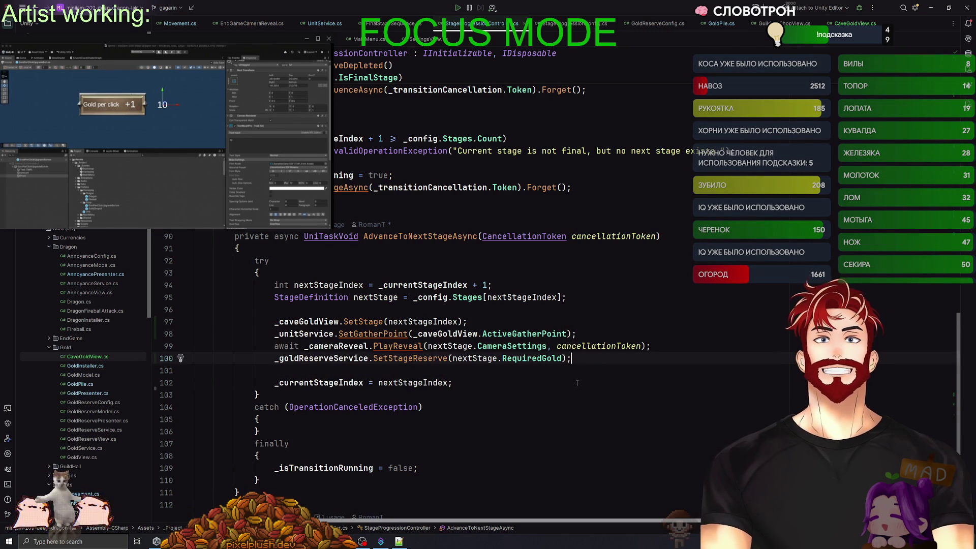
pyautogui.press('Return')
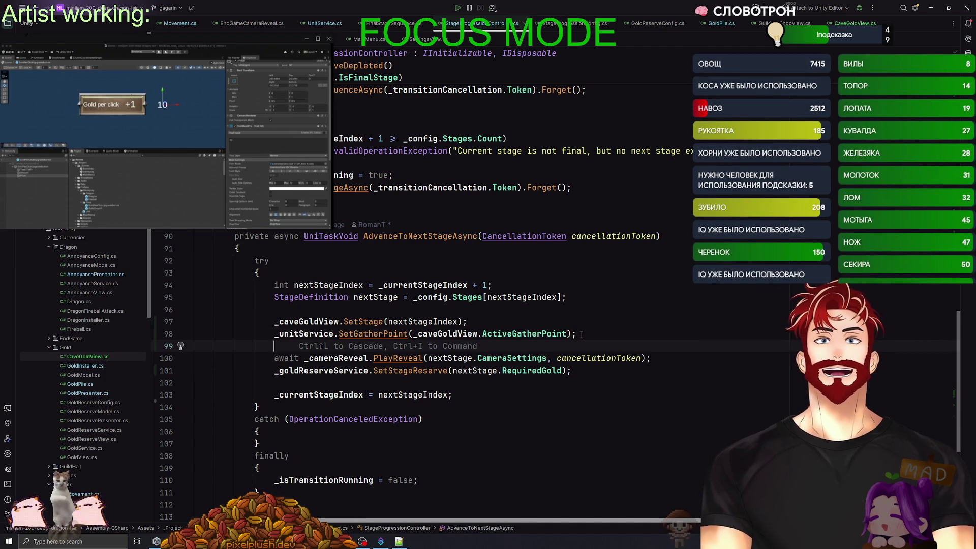
pyautogui.click(305, 383)
# Leave Rider for the Unity editor showing the Dragon Lair main menu
pyautogui.hotkey('alt', 'Tab')
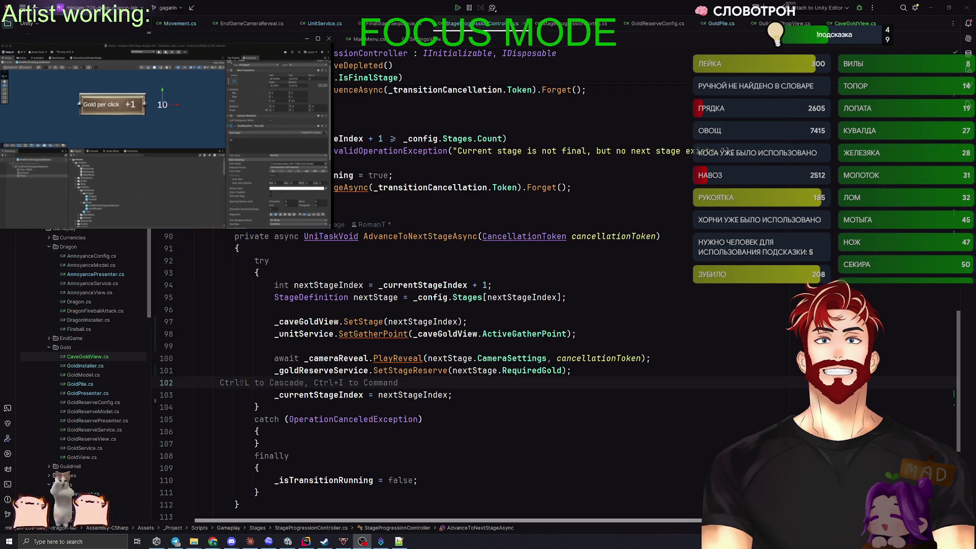
pyautogui.hotkey('alt', 'Tab')
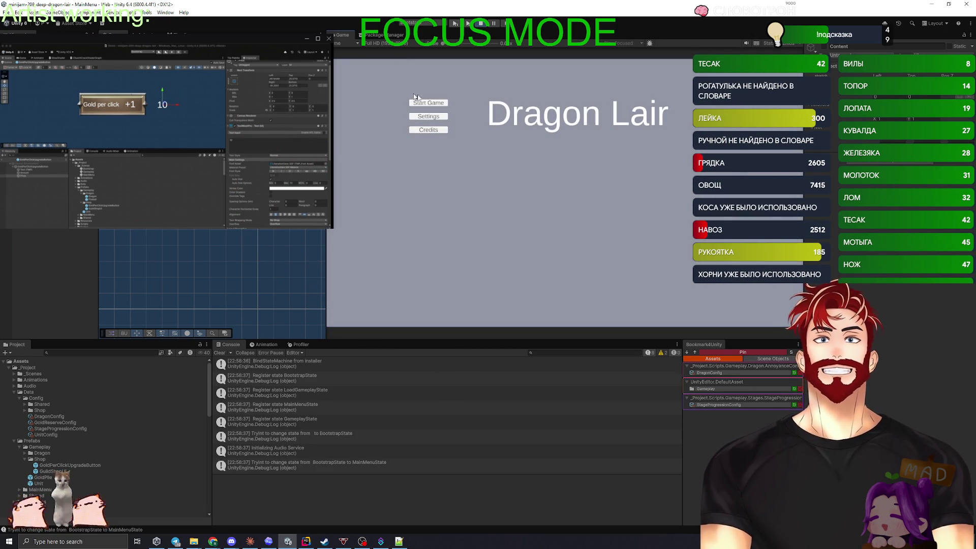
# Start a game from the main menu and mine the gold pile until the counter reaches 50
pyautogui.click(428, 102)
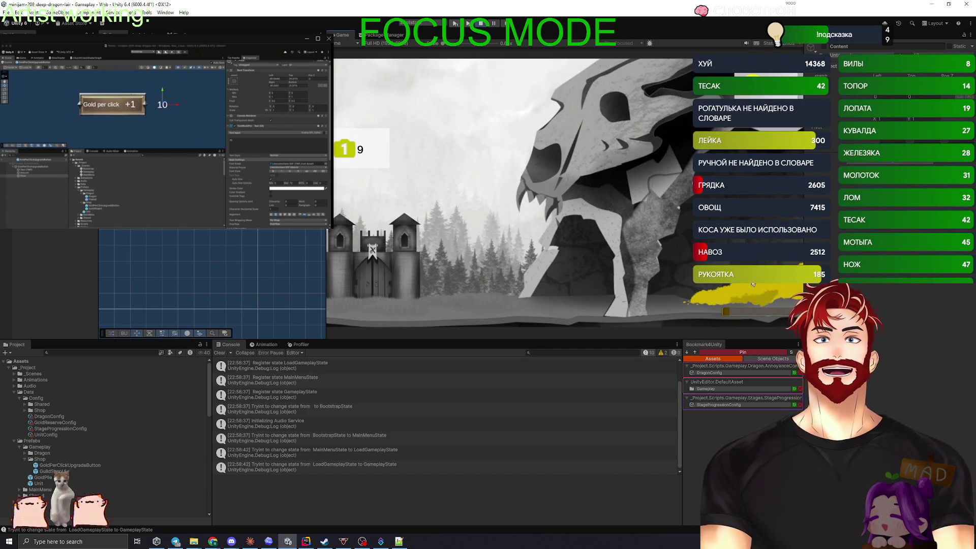
pyautogui.click(753, 285)
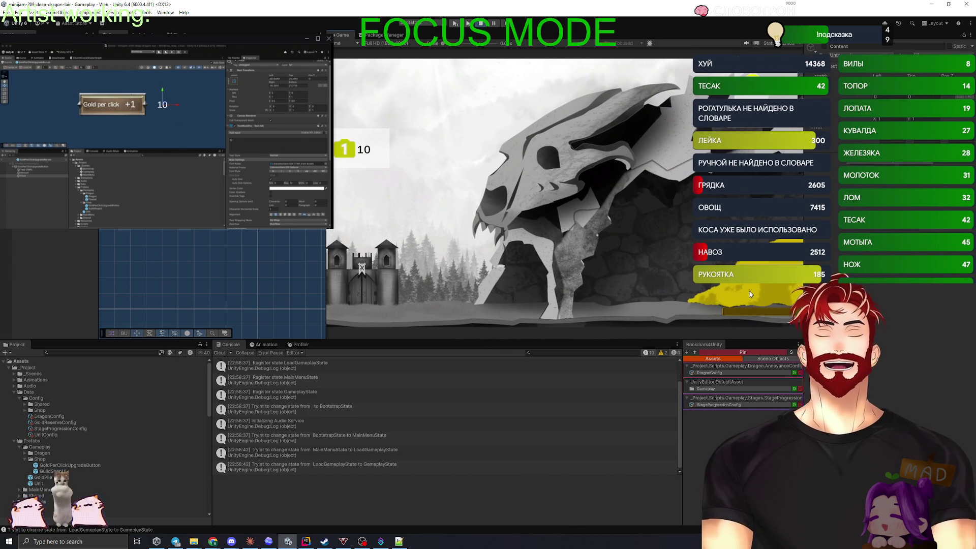
pyautogui.click(748, 290)
pyautogui.click(748, 290)
pyautogui.click(748, 290)
pyautogui.click(749, 289)
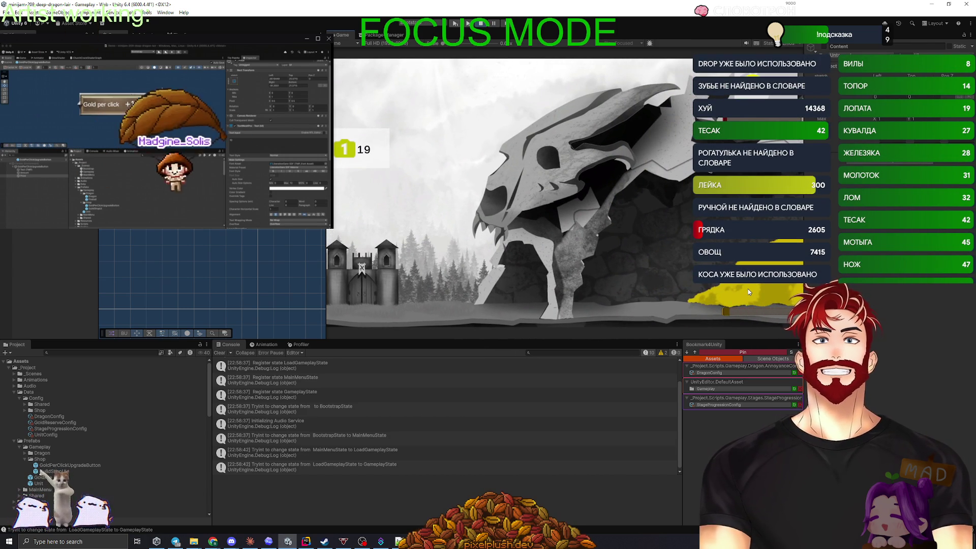
pyautogui.click(752, 294)
pyautogui.click(750, 297)
pyautogui.click(750, 297)
pyautogui.click(750, 297)
pyautogui.click(750, 297)
pyautogui.click(750, 297)
pyautogui.click(751, 298)
pyautogui.click(751, 297)
pyautogui.click(750, 297)
pyautogui.click(750, 297)
pyautogui.click(751, 297)
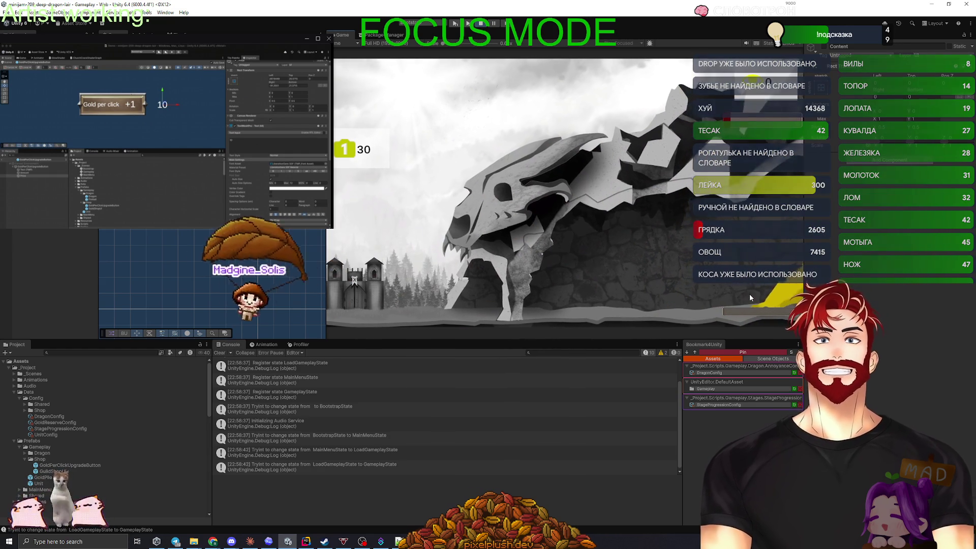
pyautogui.click(750, 297)
pyautogui.click(750, 297)
pyautogui.click(751, 297)
pyautogui.click(750, 297)
pyautogui.click(751, 298)
pyautogui.click(750, 297)
pyautogui.click(750, 297)
pyautogui.click(751, 298)
pyautogui.click(750, 298)
pyautogui.click(751, 297)
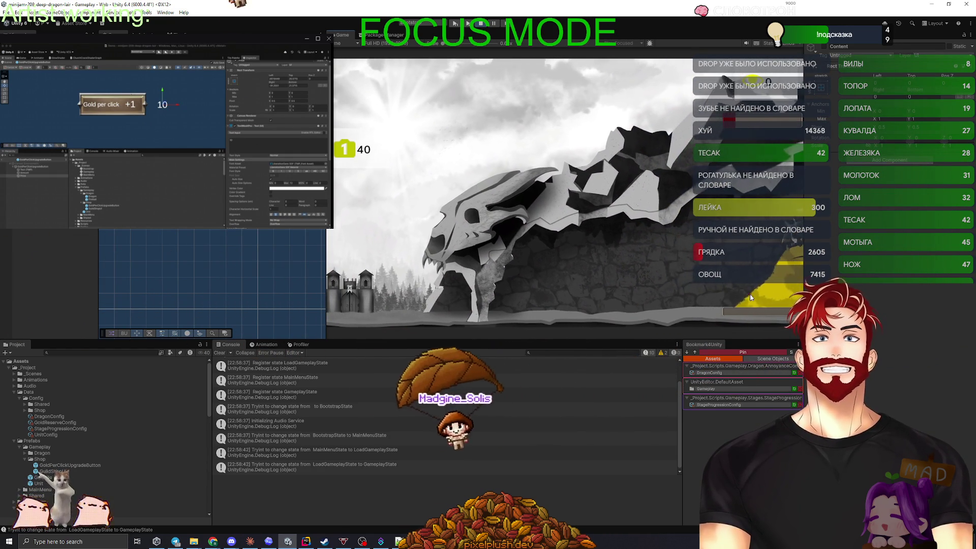
pyautogui.click(750, 297)
pyautogui.click(750, 297)
pyautogui.click(751, 297)
pyautogui.click(750, 297)
pyautogui.click(750, 298)
pyautogui.click(751, 298)
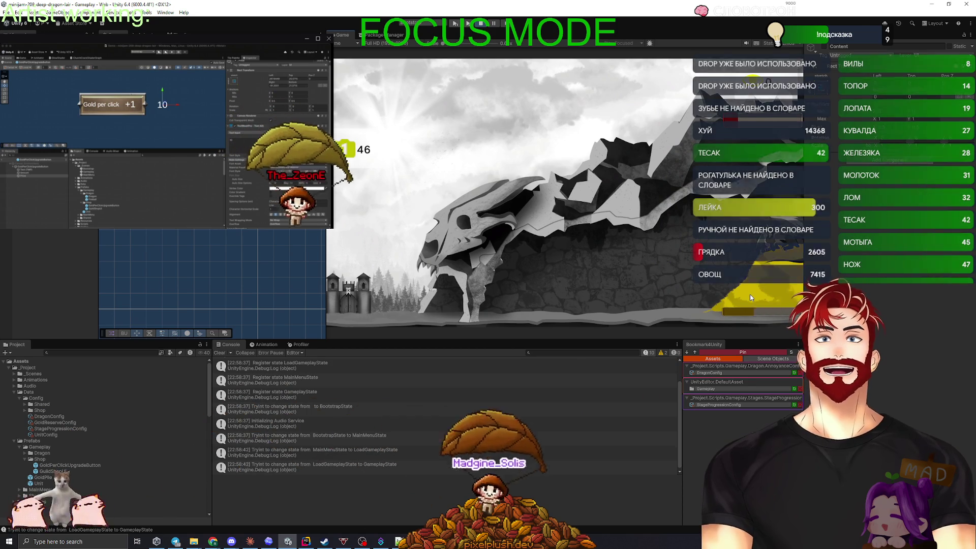
pyautogui.click(751, 297)
pyautogui.click(750, 297)
pyautogui.click(750, 297)
pyautogui.click(753, 296)
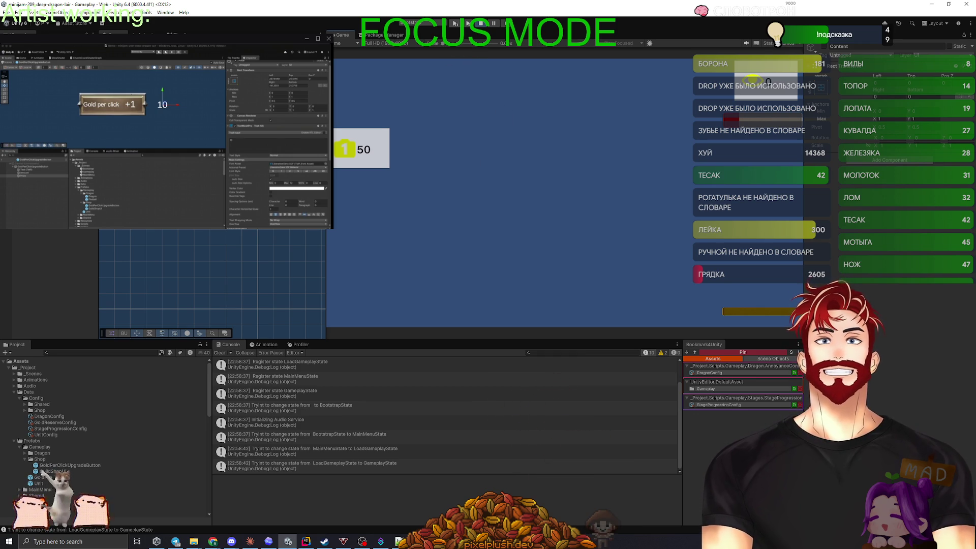
# Frame CM EndGameCamera in a widened Scene view, then restart Play mode
pyautogui.moveTo(326, 224)
pyautogui.mouseDown()
pyautogui.moveTo(610, 224)
pyautogui.moveTo(467, 224)
pyautogui.mouseUp()
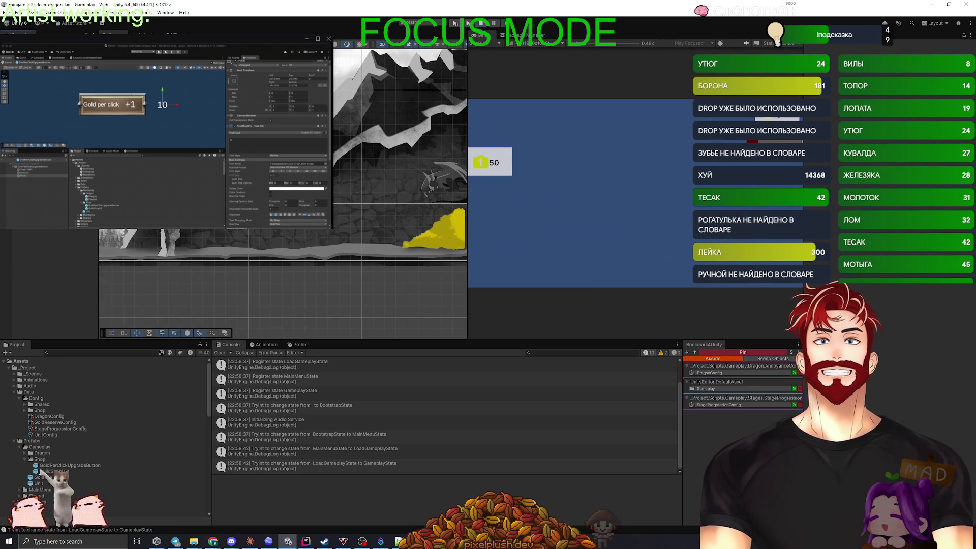
pyautogui.click(323, 245)
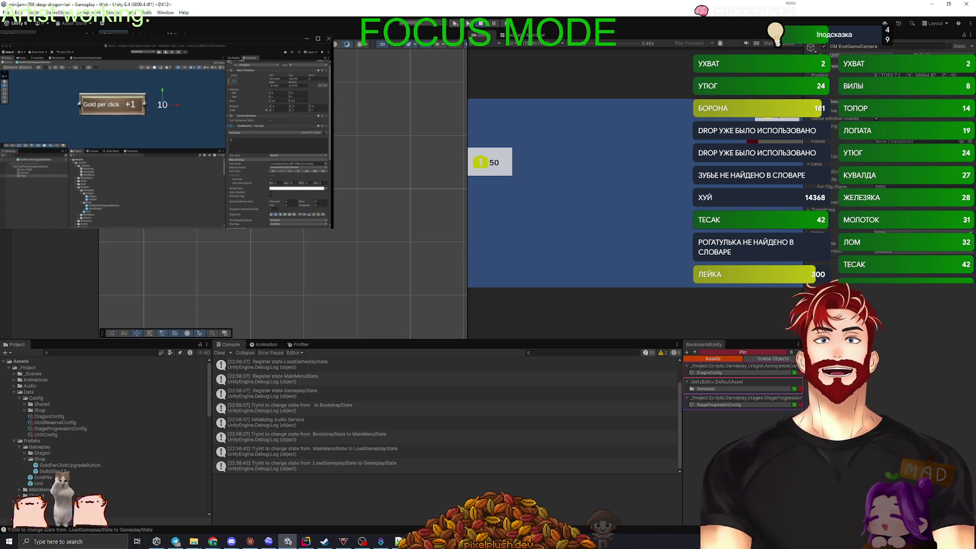
pyautogui.click(899, 77)
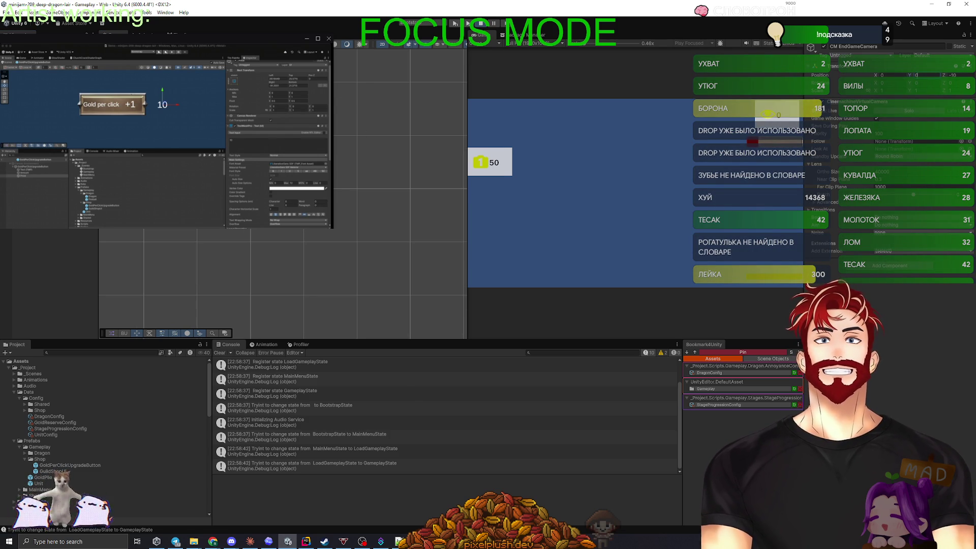
pyautogui.press('f')
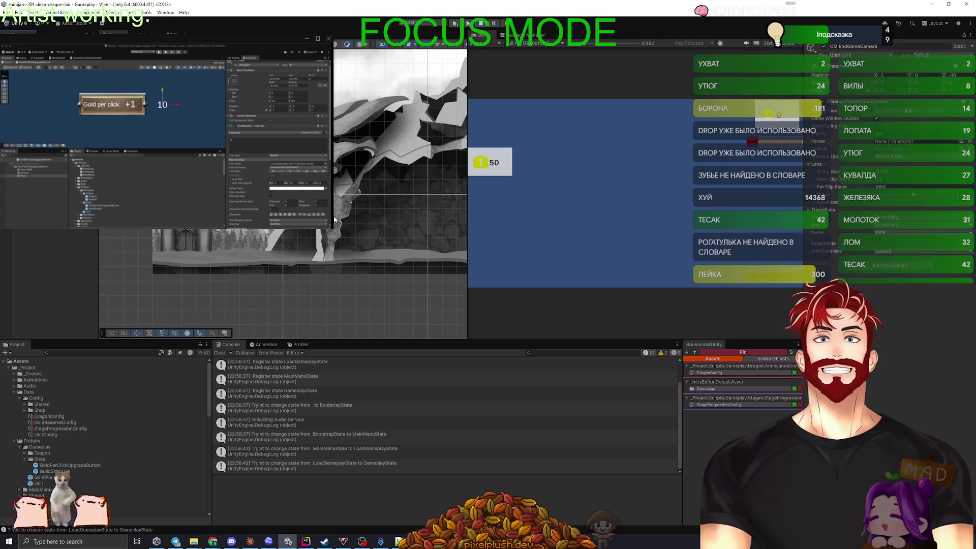
pyautogui.scroll(3, 190, 257)
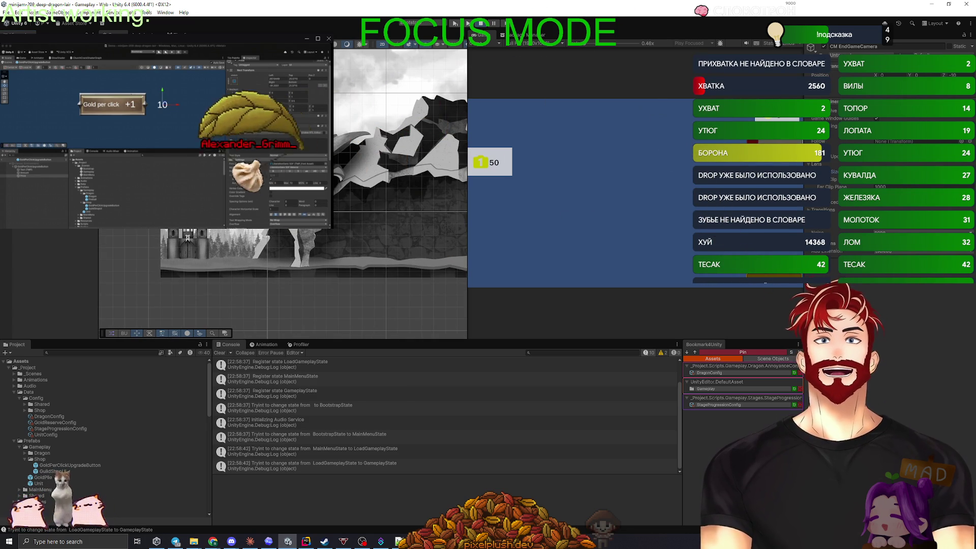
pyautogui.click(483, 24)
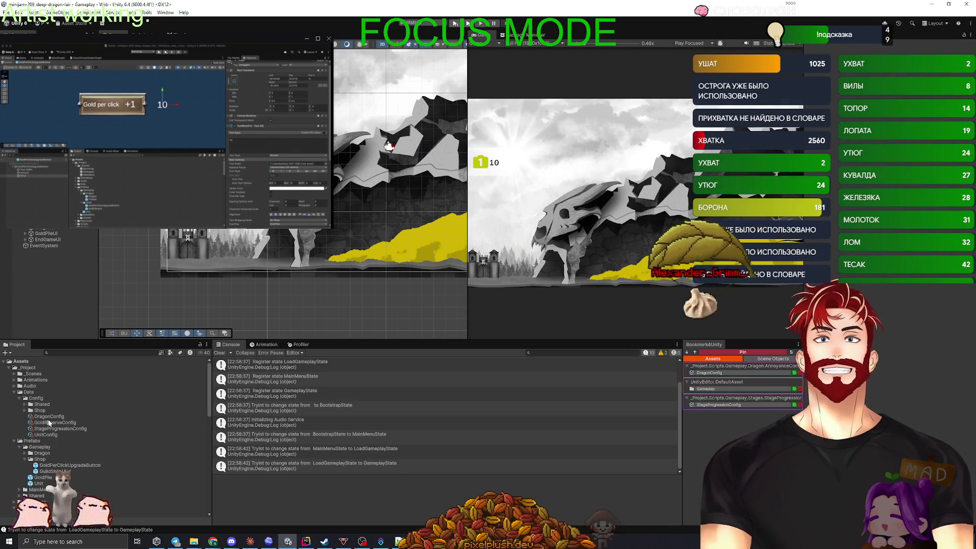
# Open StageProgressionConfig from the bookmark and change its 10.5 value to 1.5
pyautogui.click(720, 405)
pyautogui.click(720, 405)
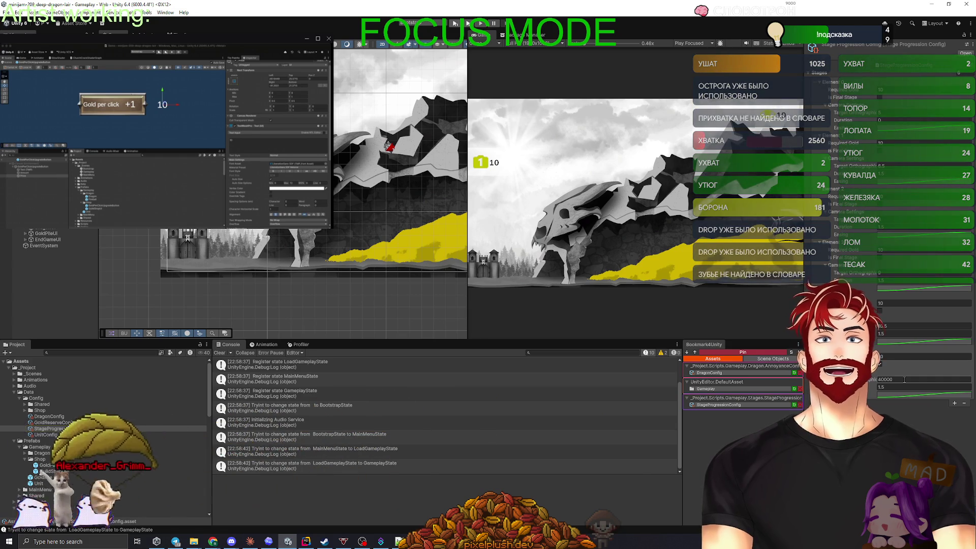
pyautogui.click(905, 379)
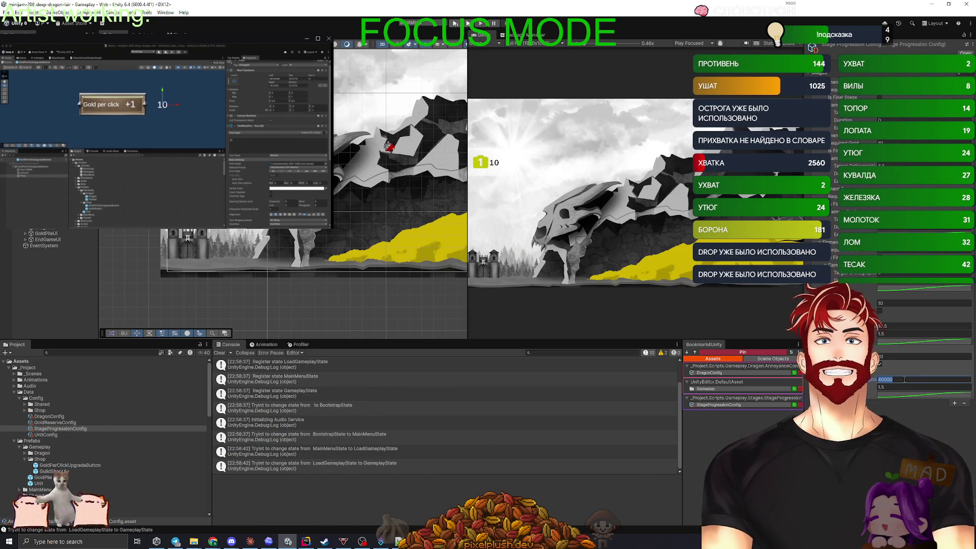
pyautogui.click(905, 326)
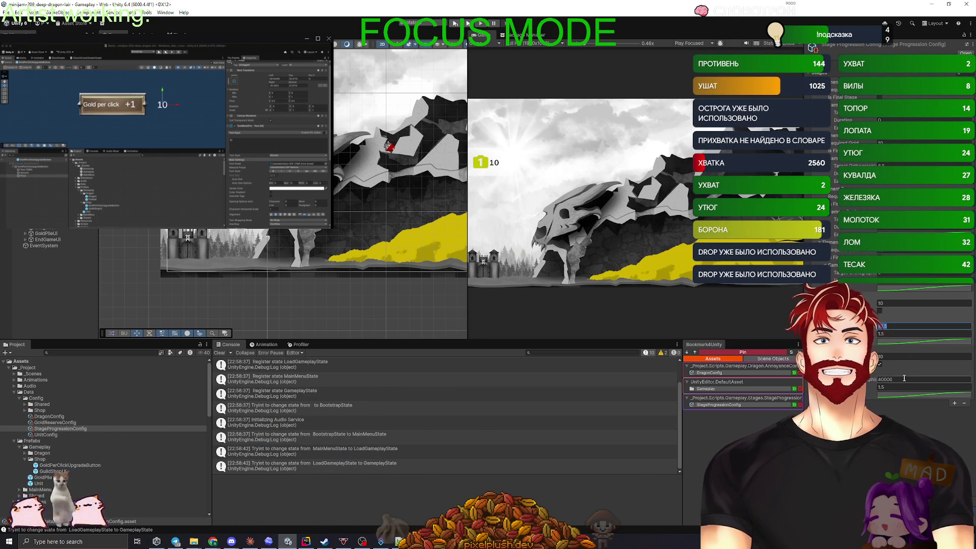
pyautogui.write('1.5')
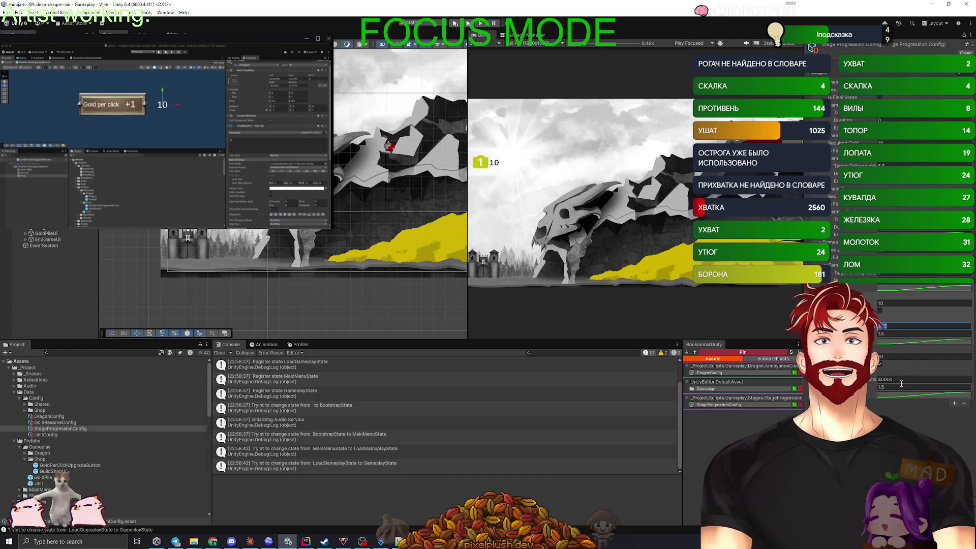
pyautogui.scroll(3, 890, 356)
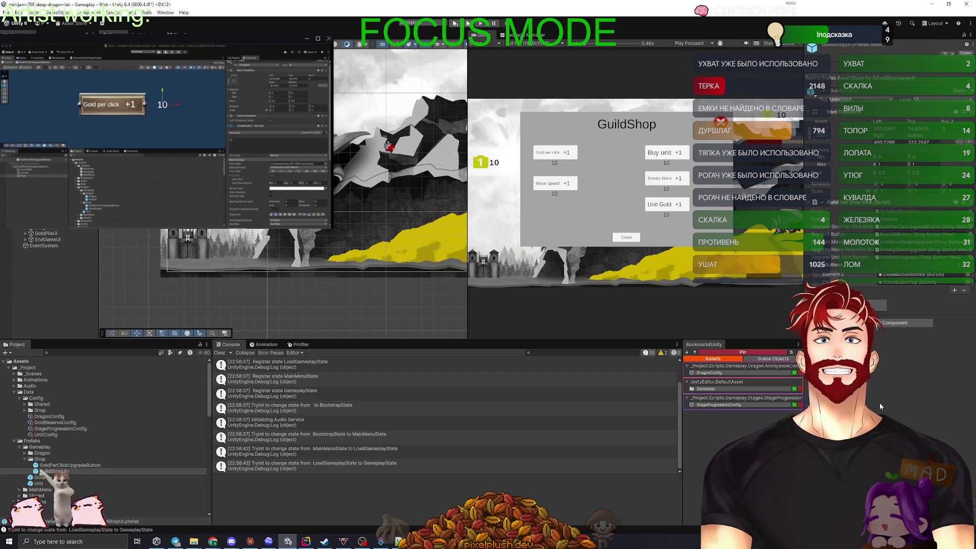
# Raise the config's 1000 value to 10000, then switch over to Rider
pyautogui.click(718, 405)
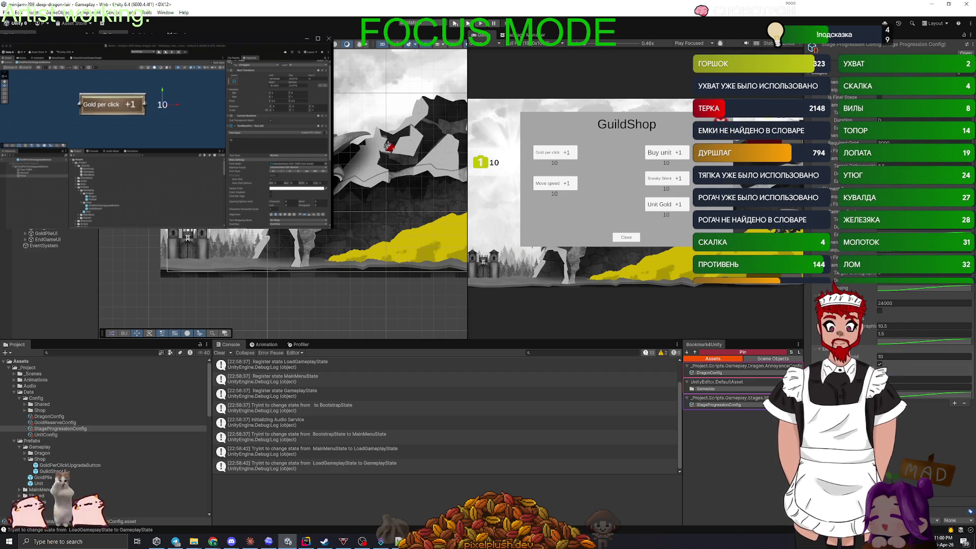
pyautogui.click(896, 356)
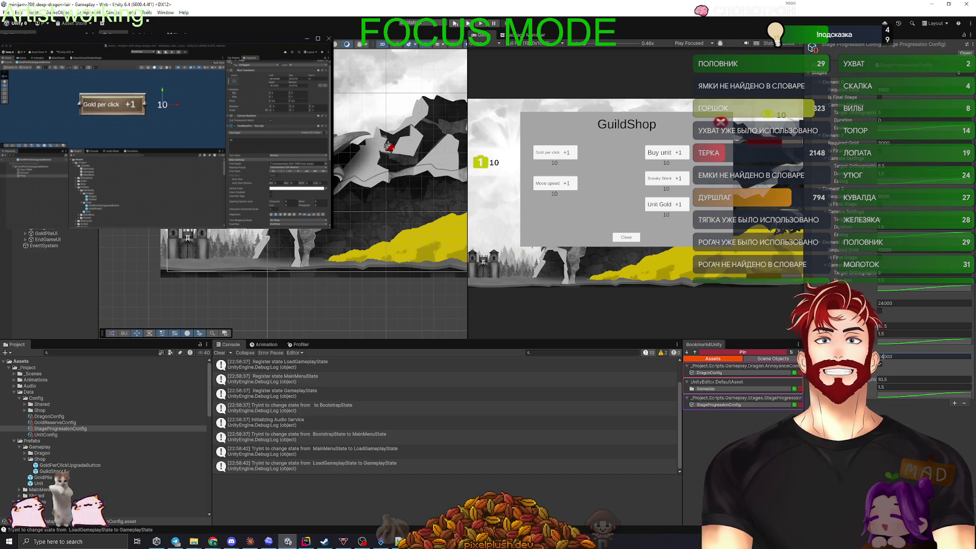
pyautogui.write('0')
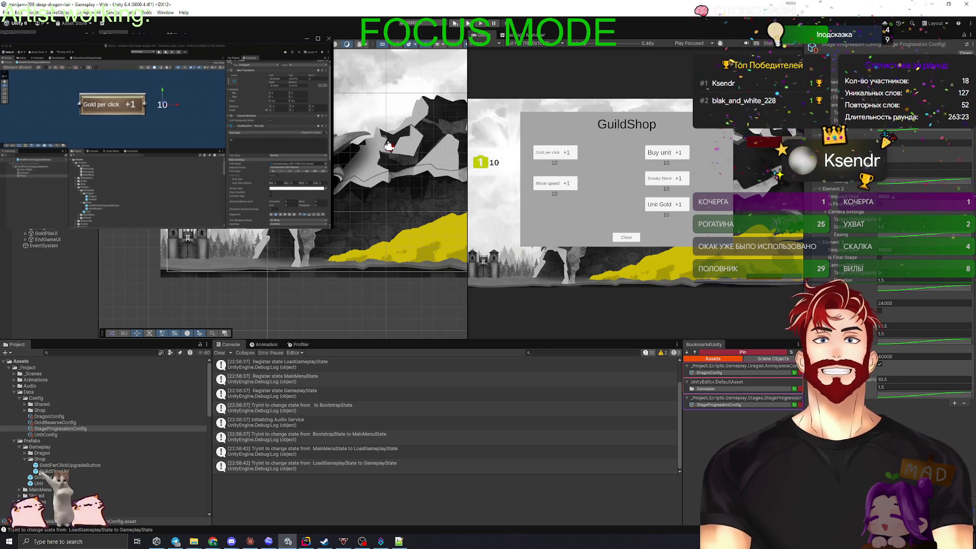
pyautogui.click(308, 542)
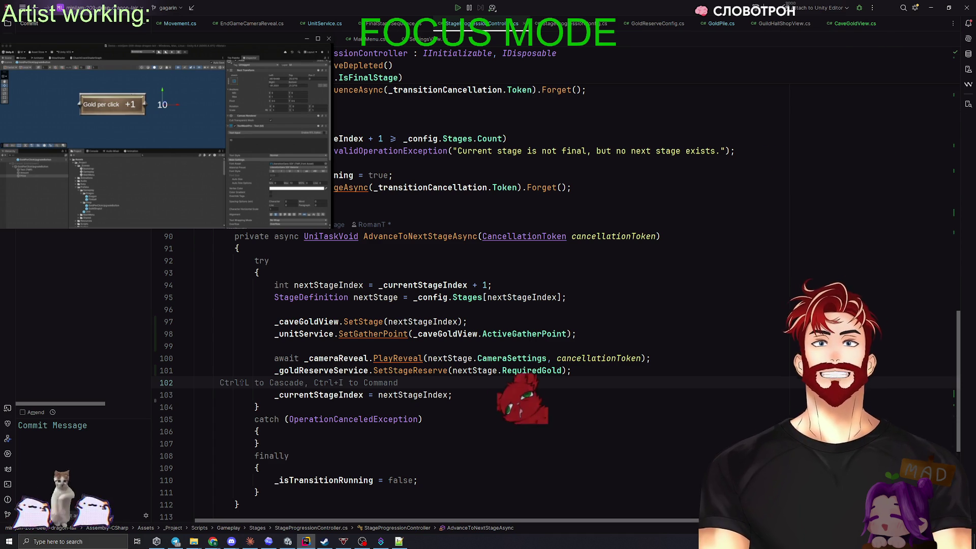
# Roll back the GuildShopUI prefab changes in Rider's commit panel
pyautogui.hotkey('alt', 'Tab')
pyautogui.click(68, 433)
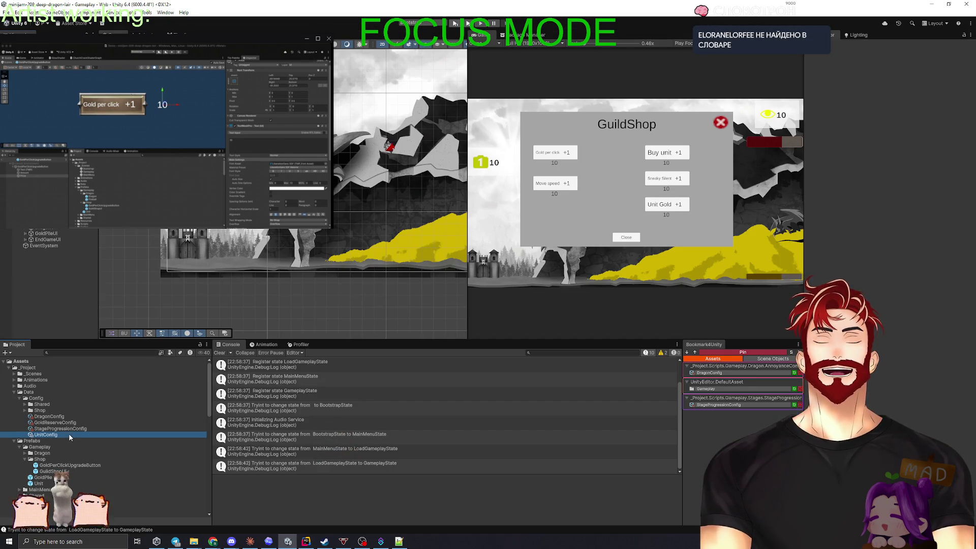
pyautogui.hotkey('alt', 'Tab')
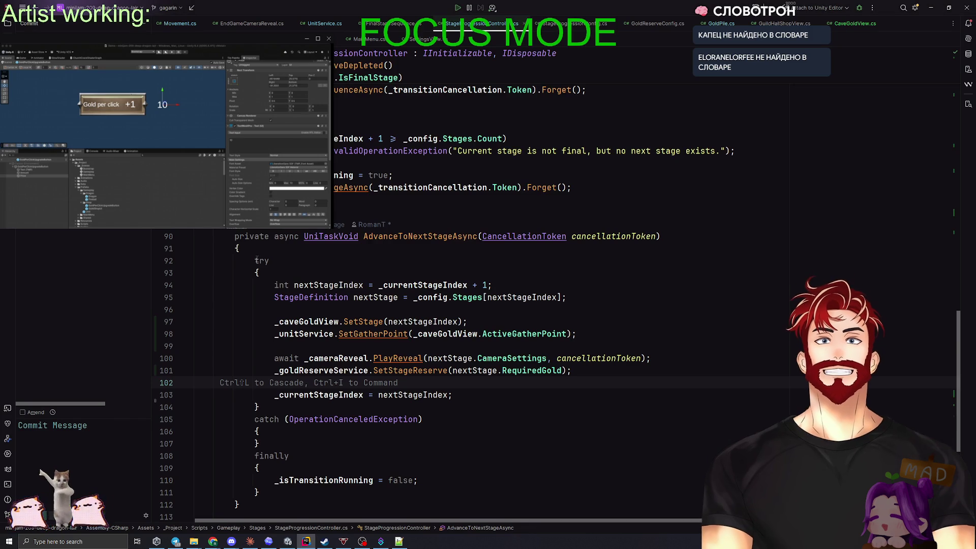
pyautogui.rightClick(66, 152)
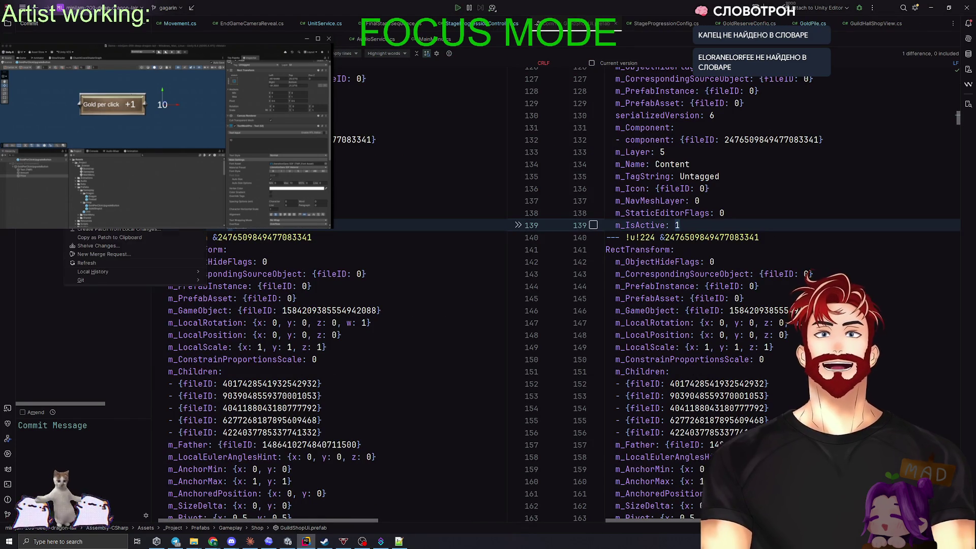
pyautogui.click(89, 166)
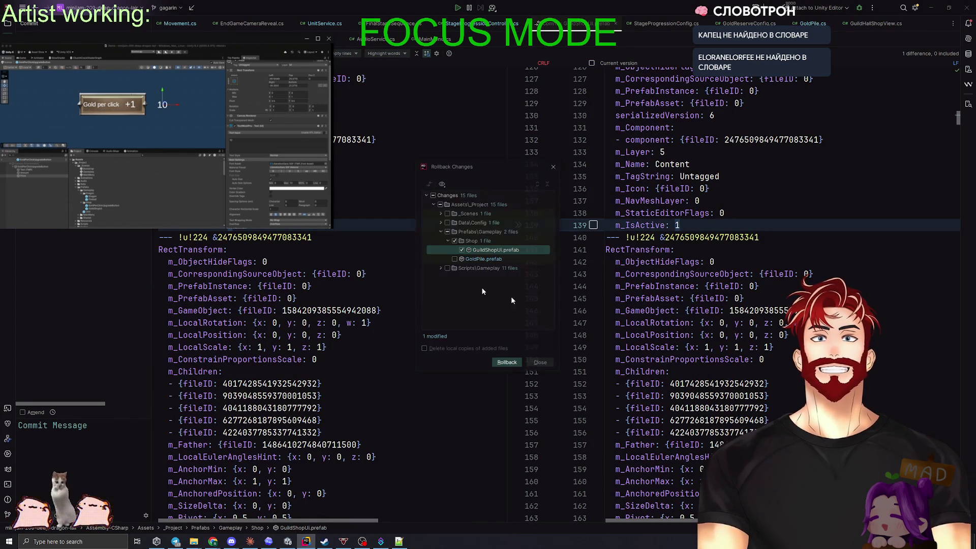
pyautogui.click(502, 362)
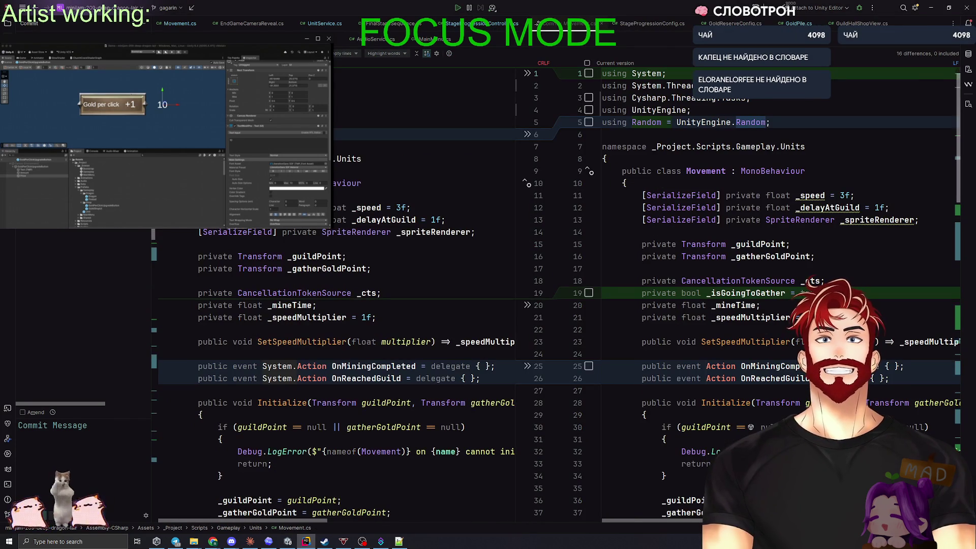
# Include the Movement.cs changes, enter the commit message 'gold pile sprite changing', and return to Unity
pyautogui.press('space')
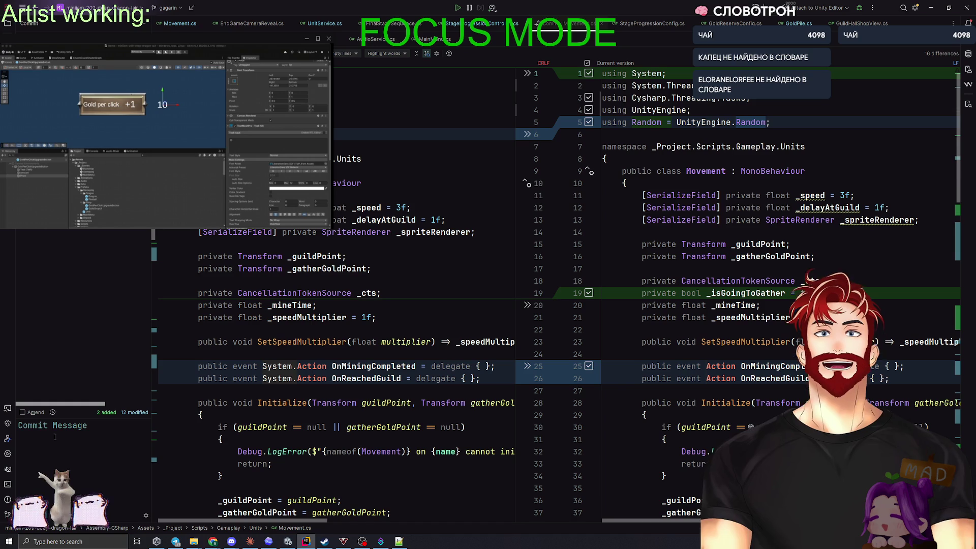
pyautogui.write('gol')
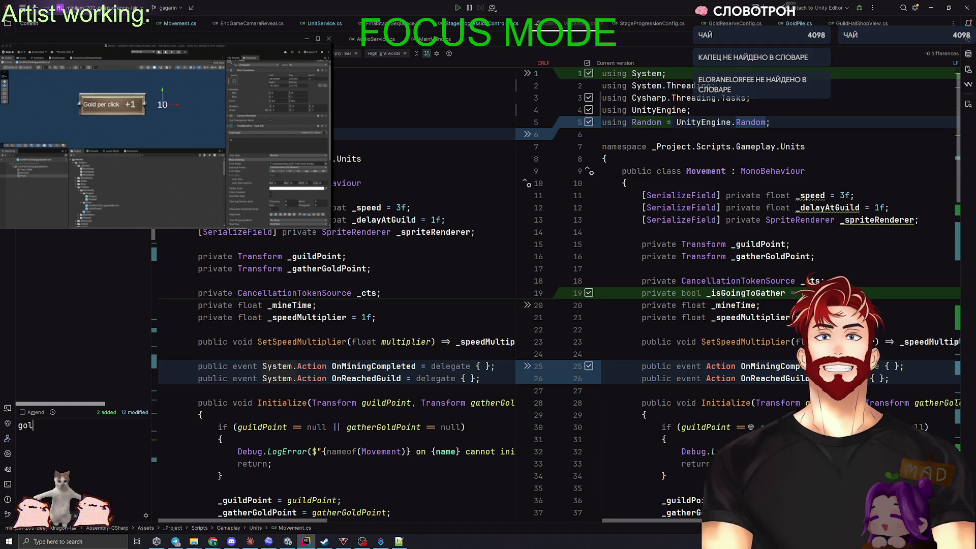
pyautogui.write('rite changing on')
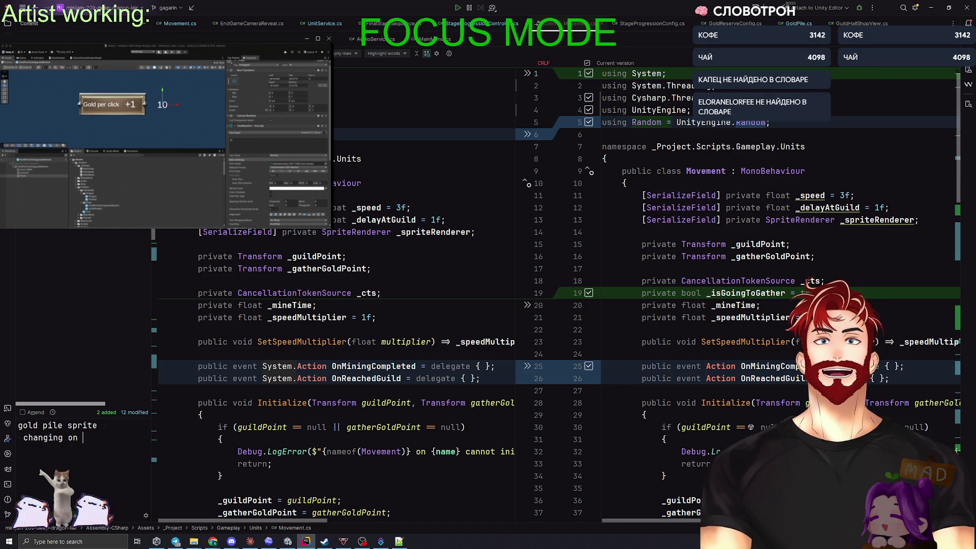
pyautogui.hotkey('alt', 'Tab')
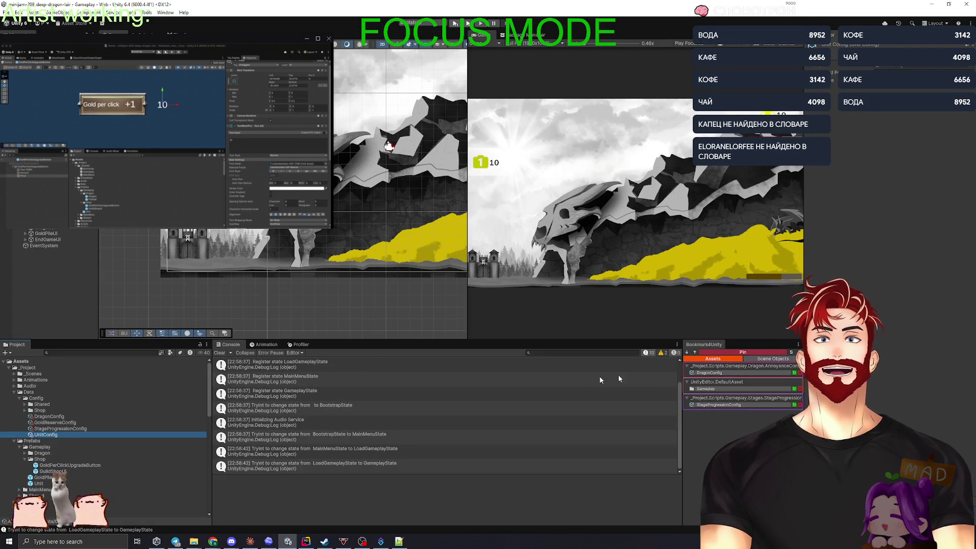
# Set Required Gold of Elements 2, 3 and 4 (9000, 15000, 24000) to 1, then press Play
pyautogui.click(50, 416)
pyautogui.click(69, 422)
pyautogui.click(71, 429)
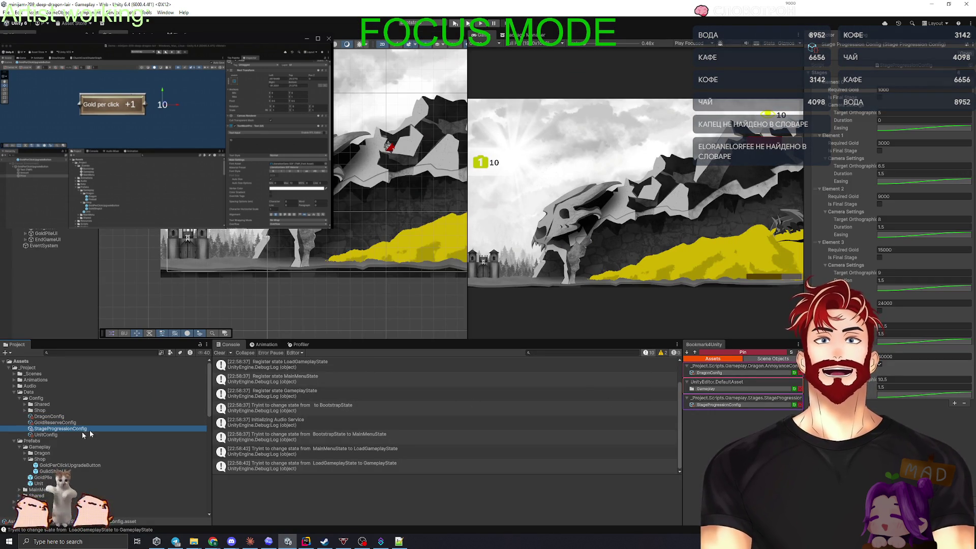
pyautogui.click(898, 90)
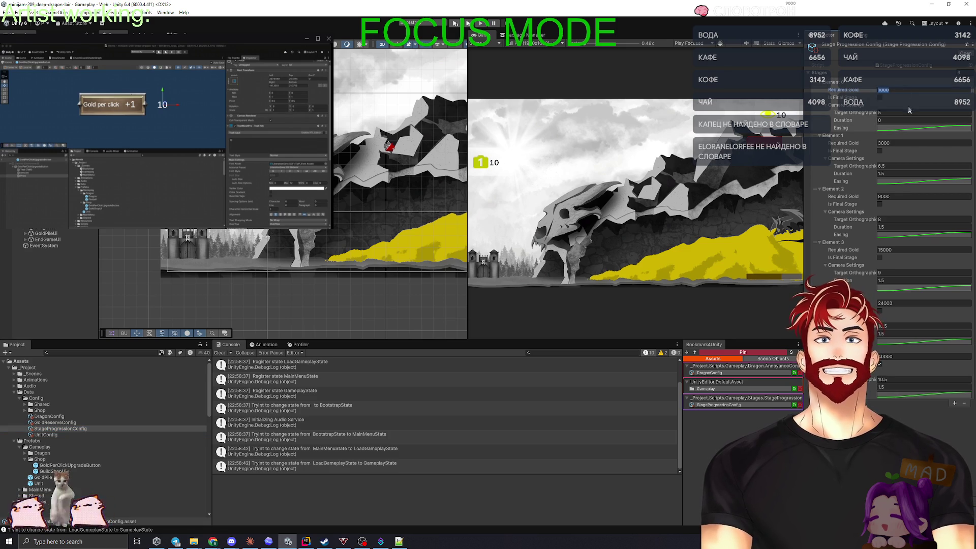
pyautogui.click(902, 197)
pyautogui.write('1')
pyautogui.click(900, 250)
pyautogui.write('1')
pyautogui.click(900, 303)
pyautogui.write('1')
pyautogui.press('Return')
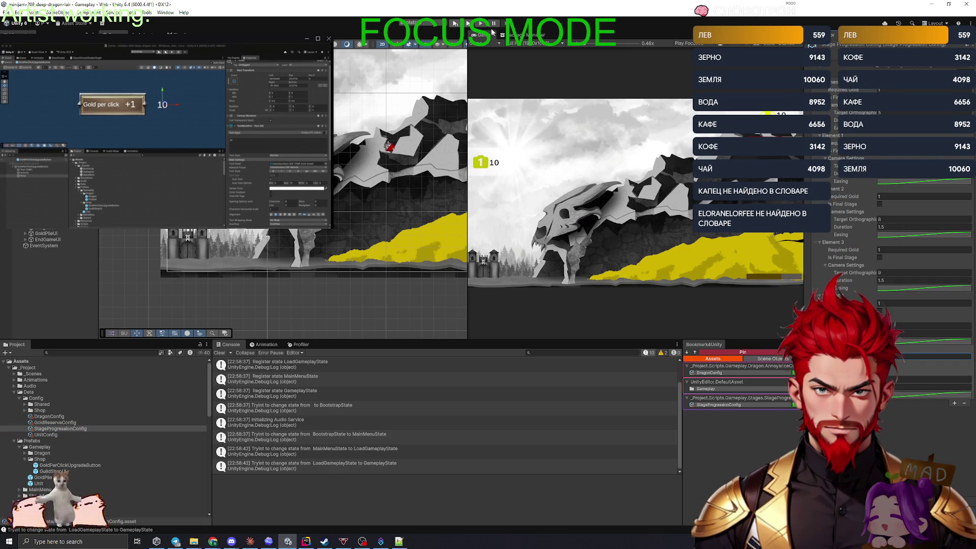
pyautogui.click(481, 23)
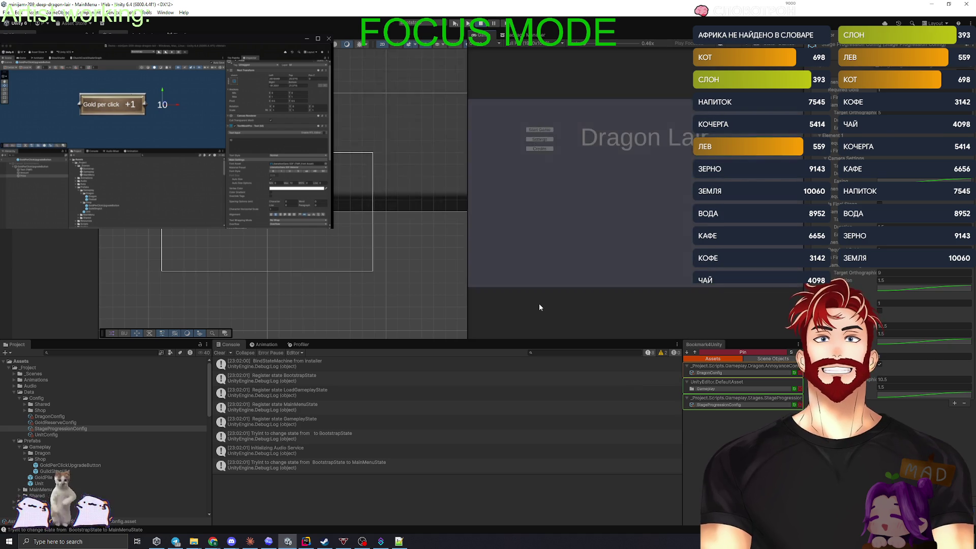
# Start a game in an enlarged Game view and play to the Thanks for playing ending, restart, and relaunch Play mode
pyautogui.click(533, 130)
pyautogui.moveTo(467, 221); pyautogui.dragTo(275, 228)
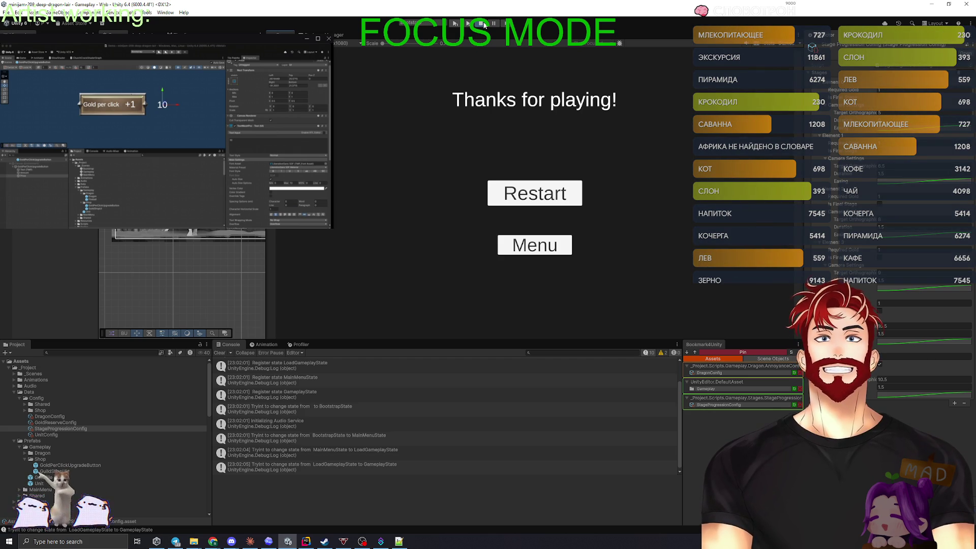
pyautogui.click(534, 194)
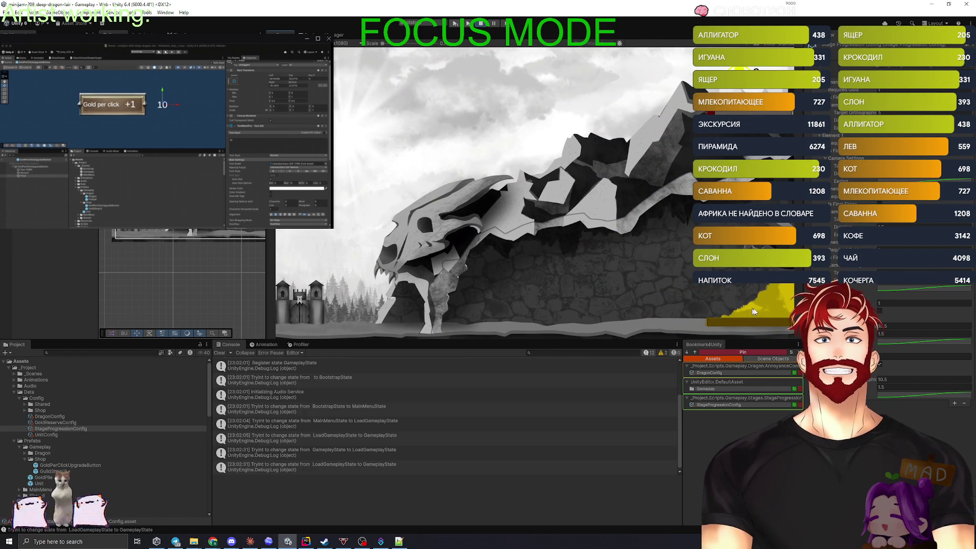
pyautogui.click(482, 27)
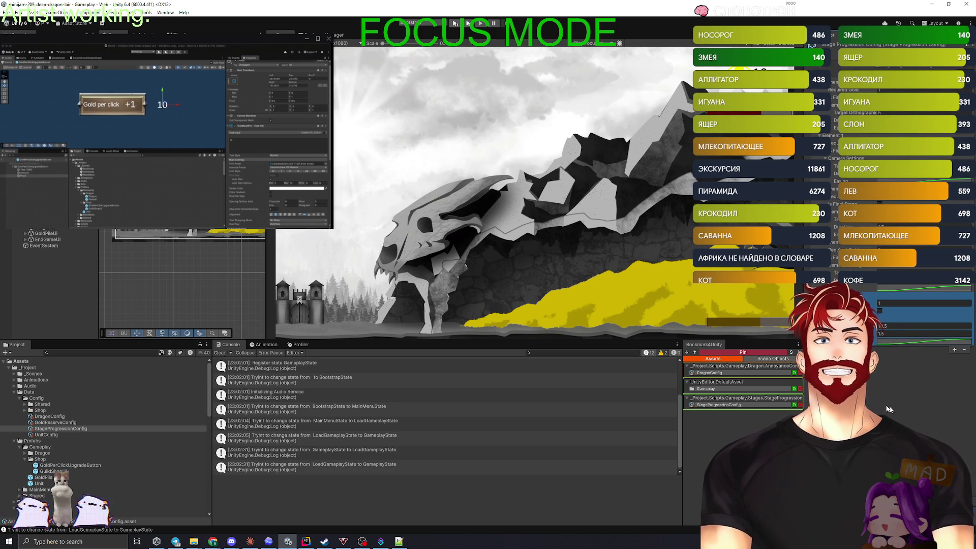
pyautogui.click(456, 24)
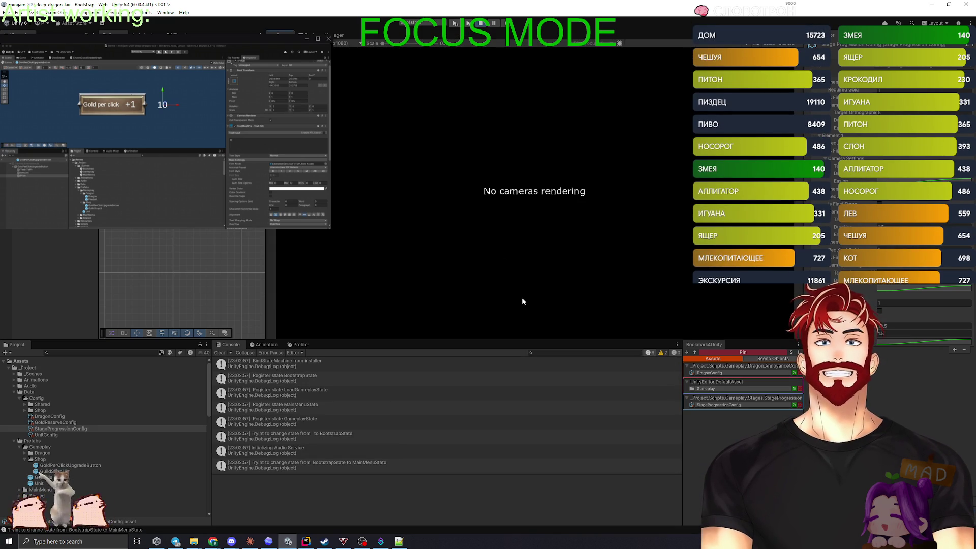
# Add a sixth stage element to the stages list, then restart Play mode to test it
pyautogui.click(389, 96)
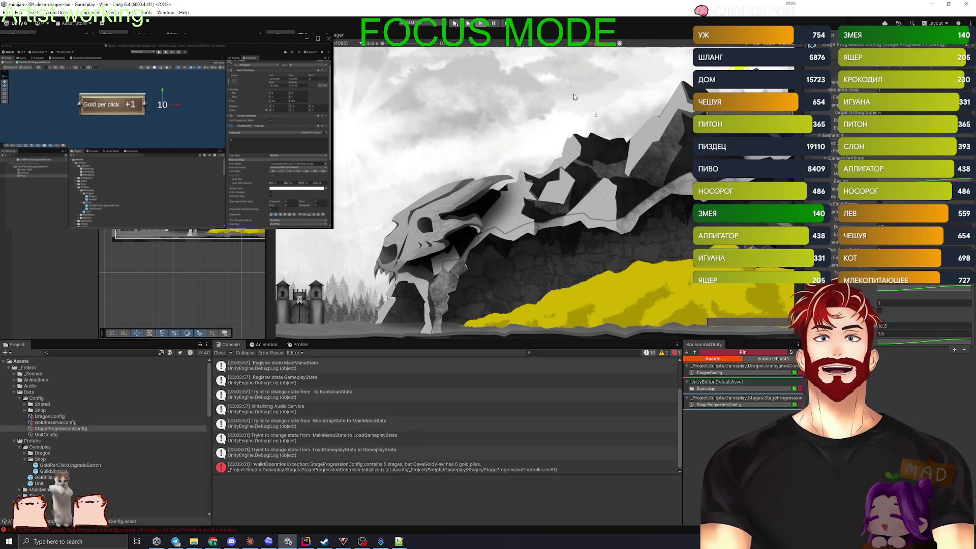
pyautogui.click(954, 350)
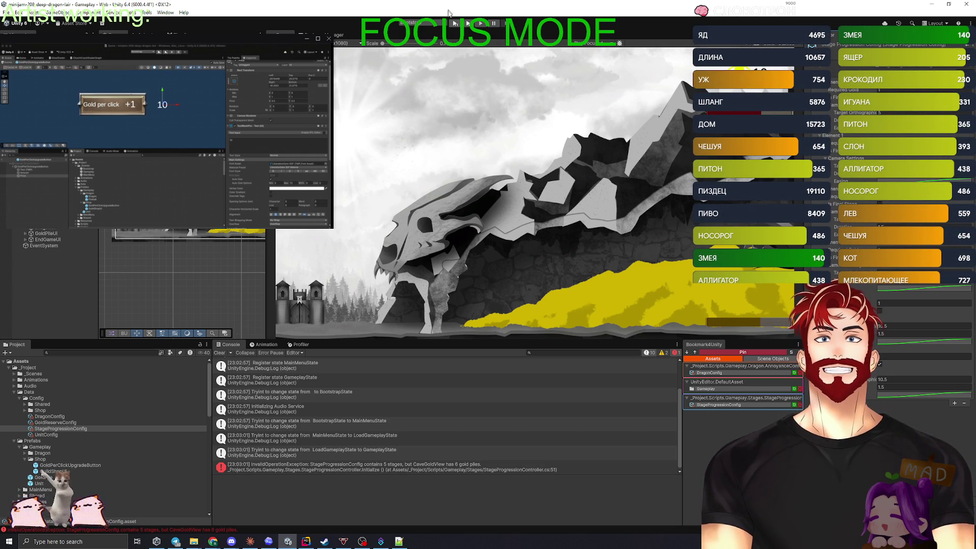
pyautogui.click(468, 24)
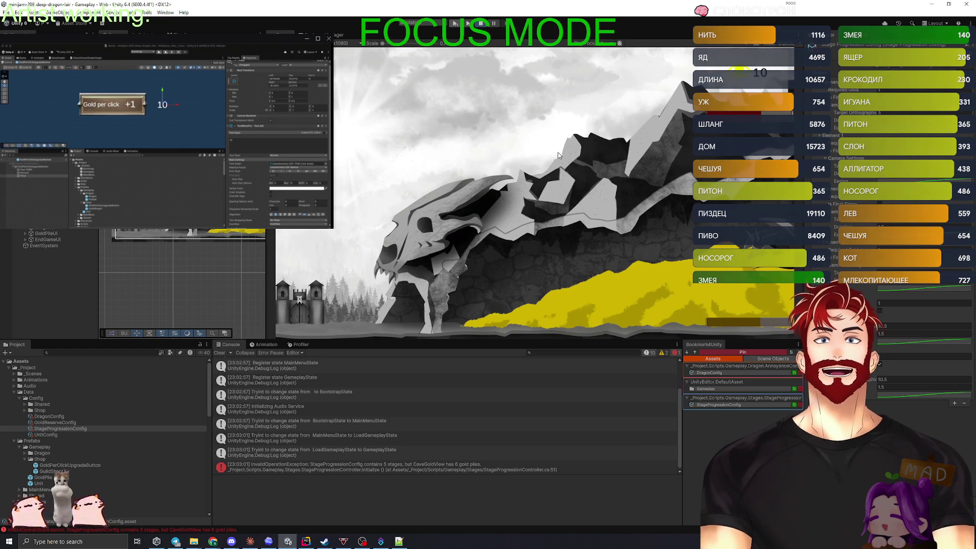
pyautogui.hotkey('ctrl', 'p')
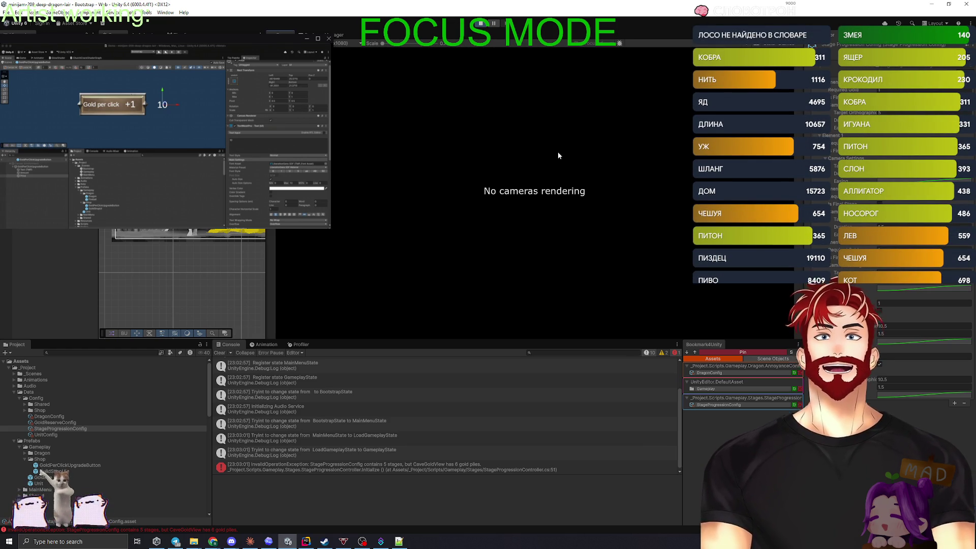
pyautogui.click(407, 96)
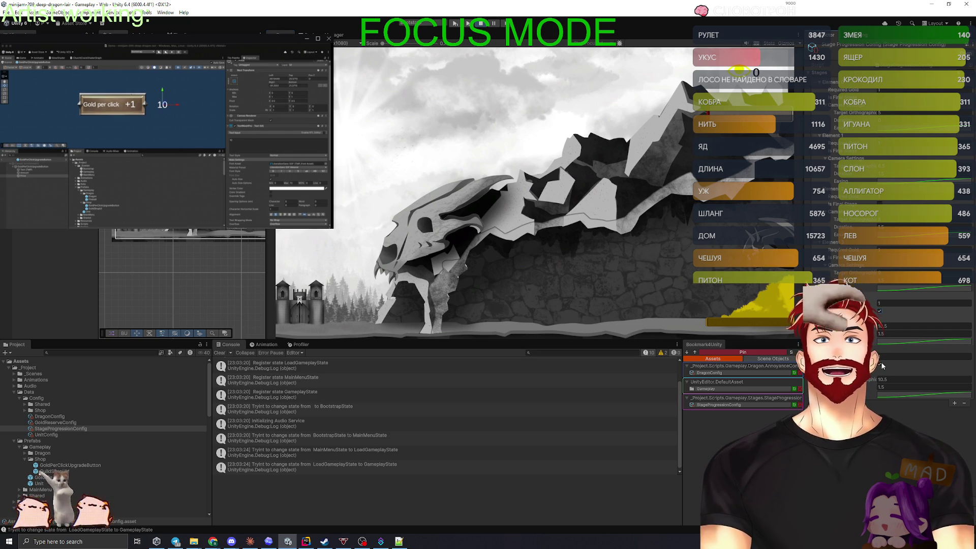
pyautogui.click(481, 26)
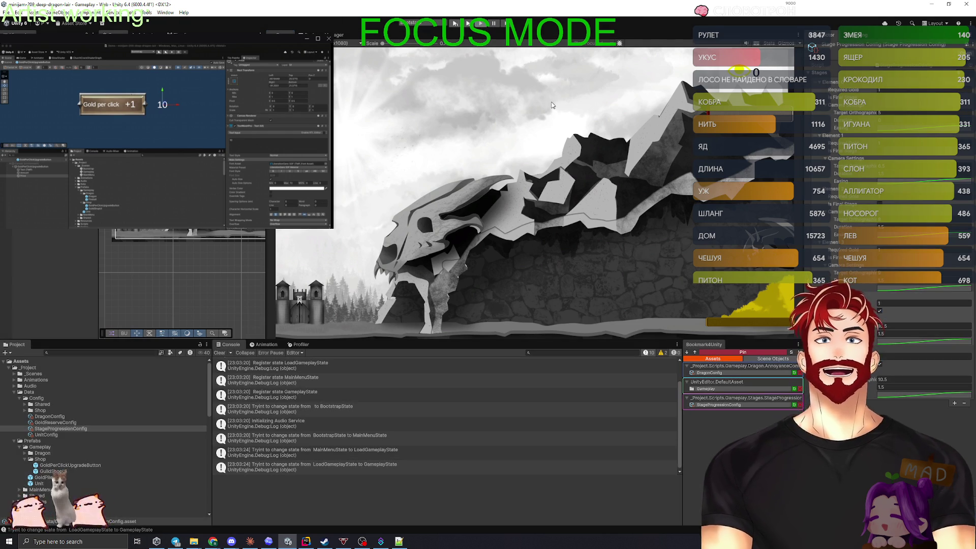
pyautogui.click(457, 25)
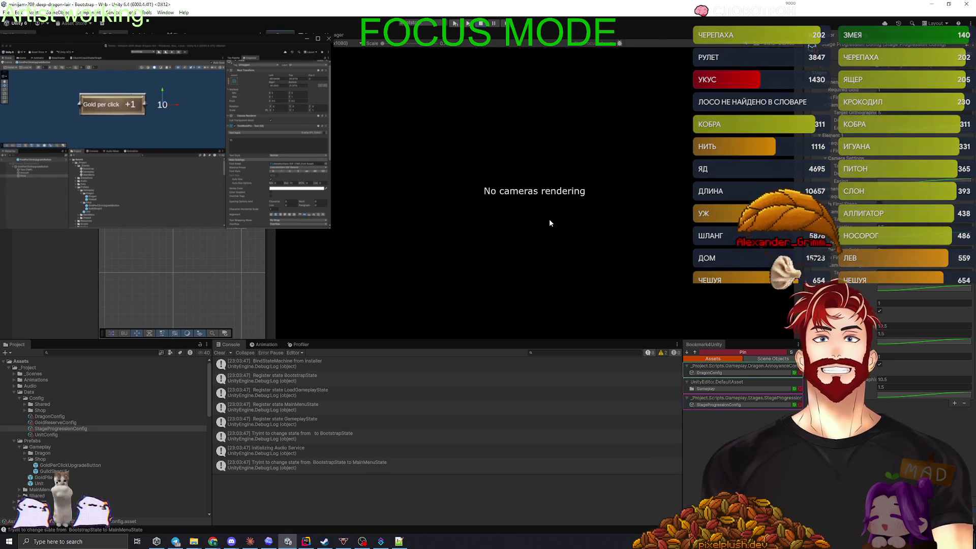
# Play from Start Game to the ending, hit Restart, and bookmark the GuildHallShopConfig asset
pyautogui.click(384, 96)
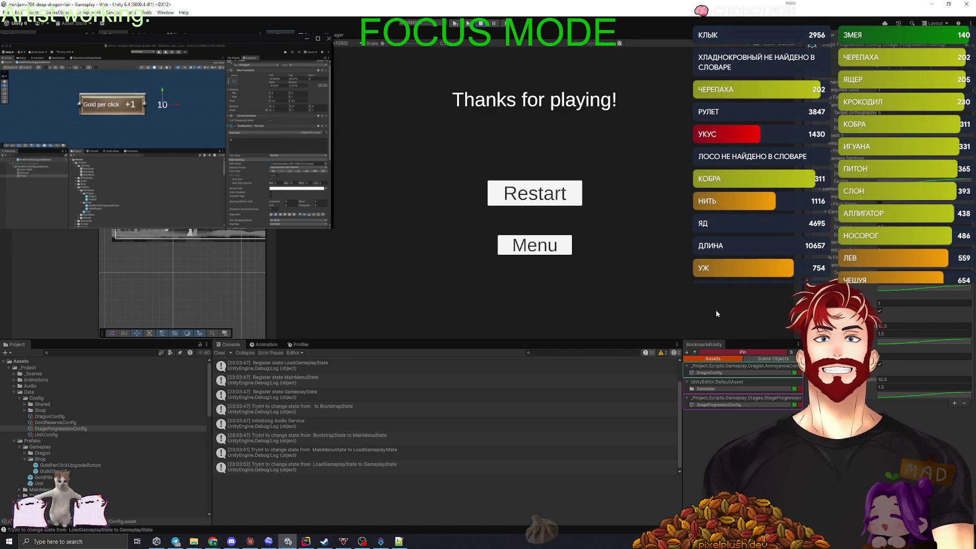
pyautogui.click(551, 198)
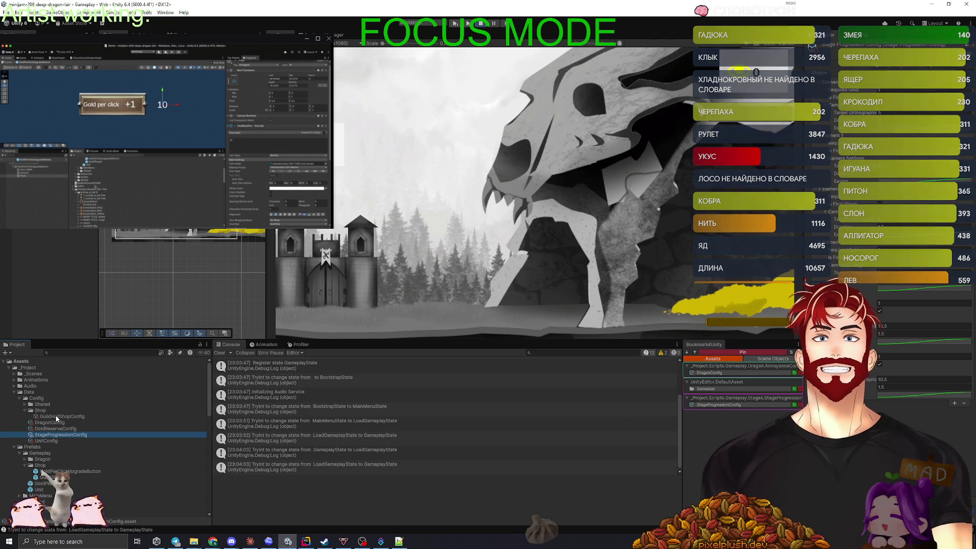
pyautogui.click(726, 354)
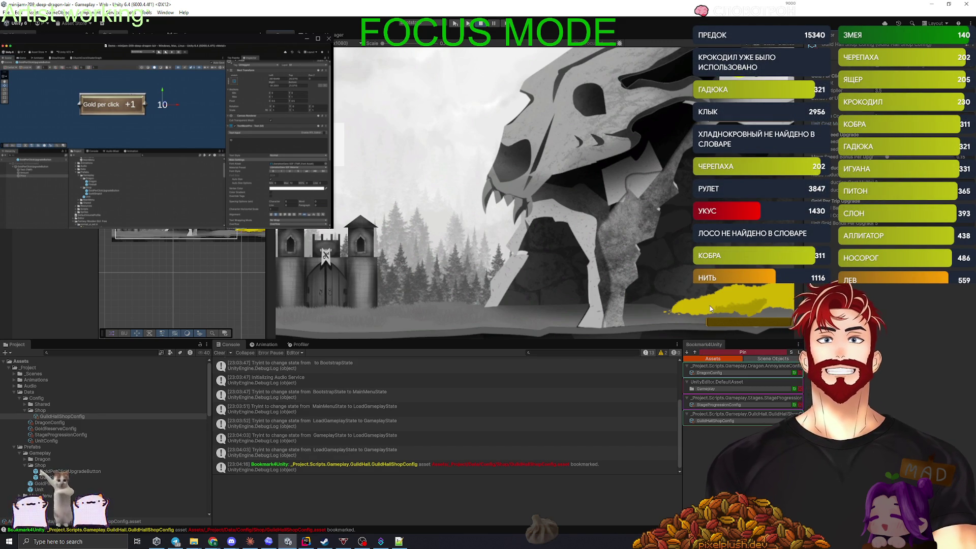
# Open the GuildShop, buy one unit so its count goes from 0 to 1, and close the shop
pyautogui.click(414, 291)
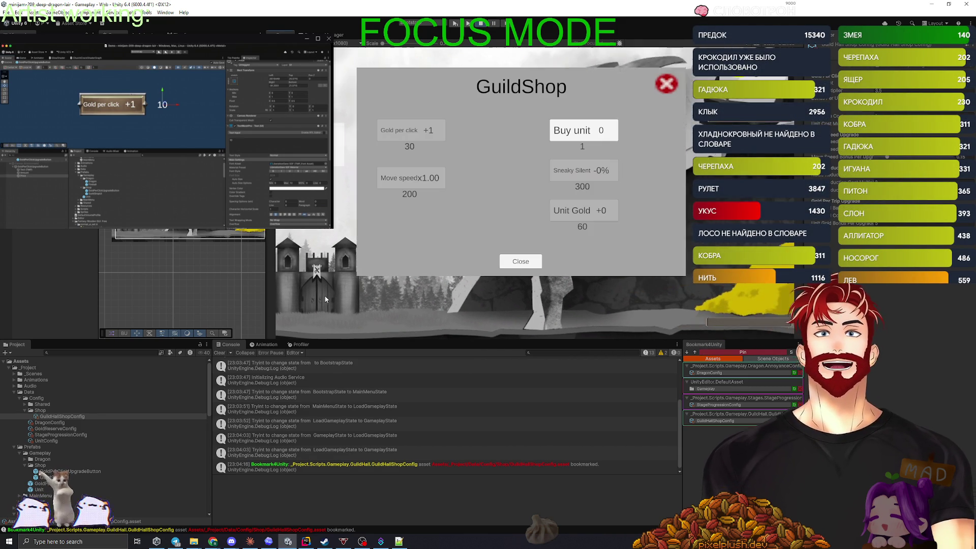
pyautogui.click(592, 135)
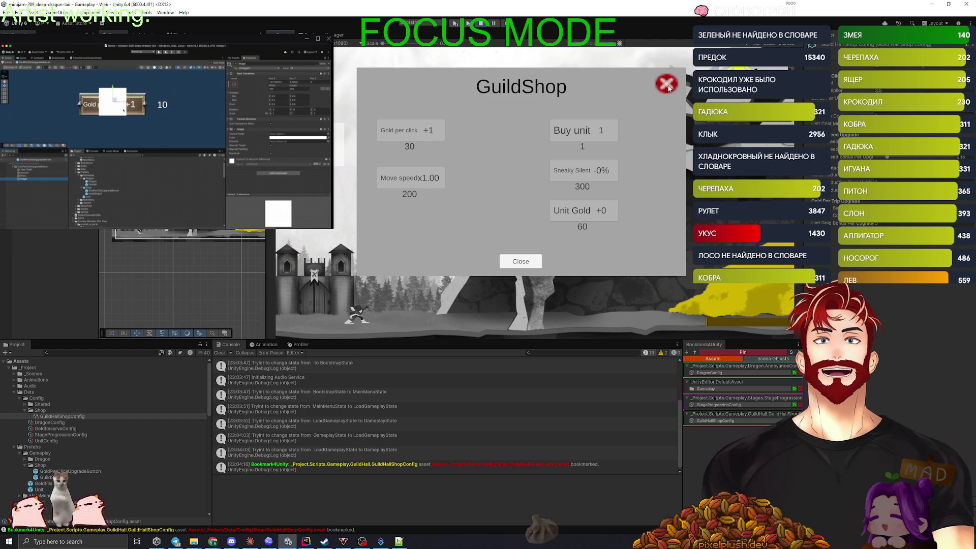
pyautogui.click(667, 84)
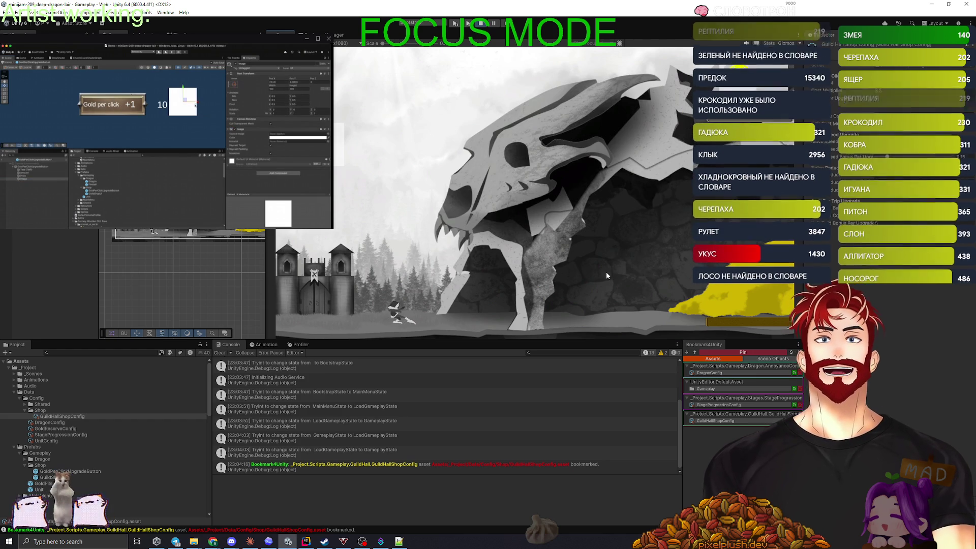
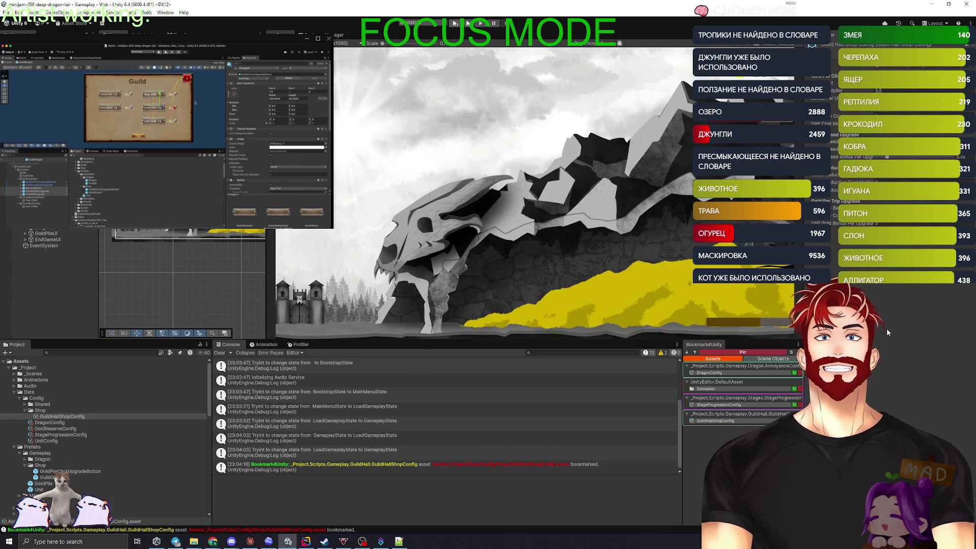
# In StageProgressionConfig, enable the option below 24000, change 24000 to 40000, and set the next value to 10000
pyautogui.click(742, 405)
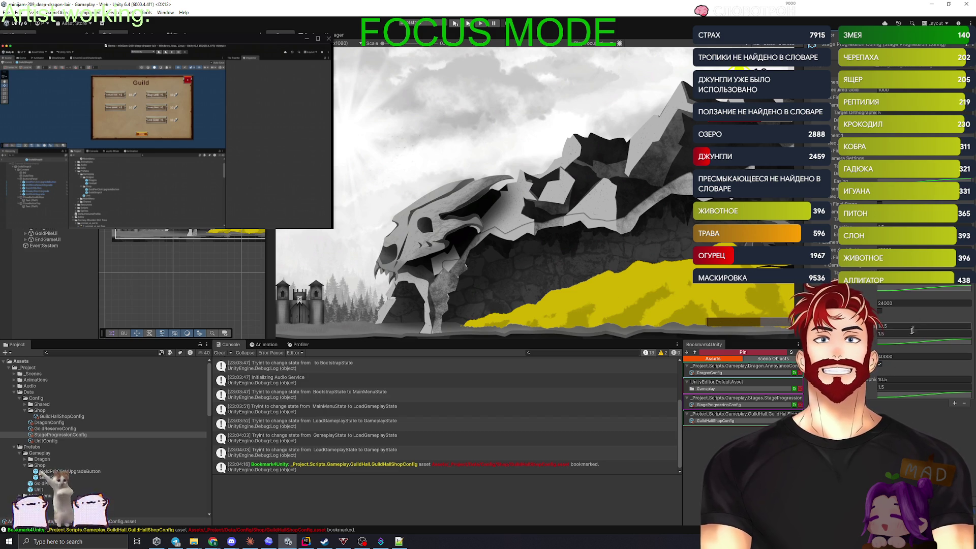
pyautogui.click(879, 310)
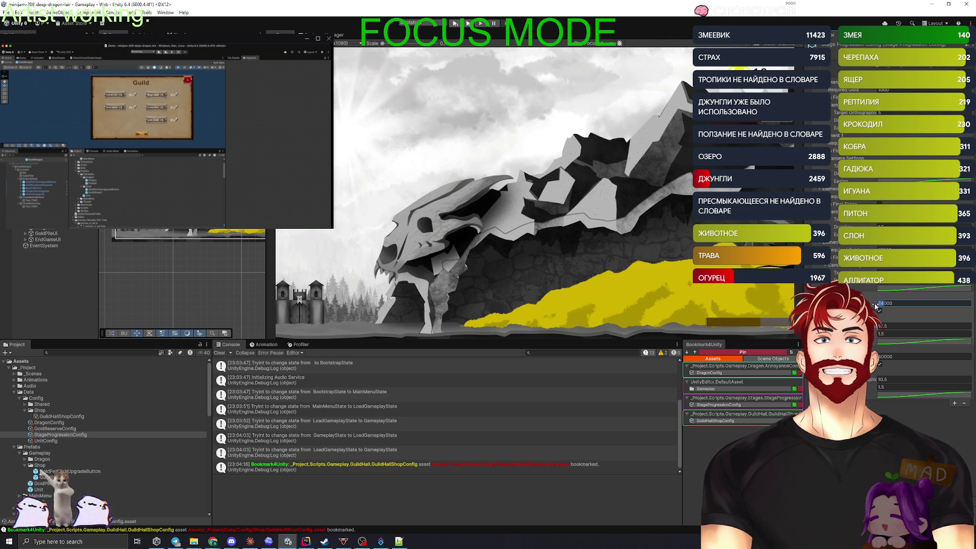
pyautogui.write('40000')
pyautogui.press('Return')
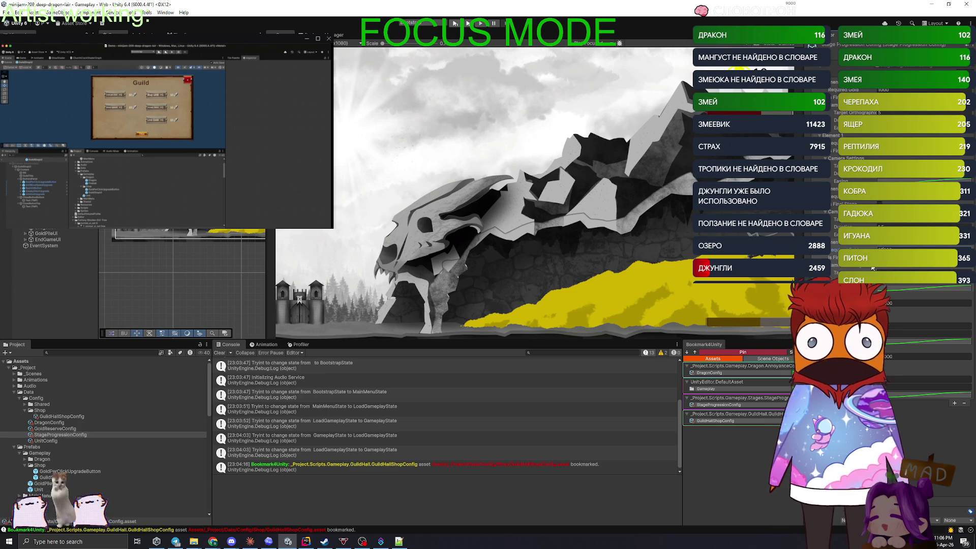
pyautogui.scroll(-2, 892, 306)
pyautogui.click(892, 297)
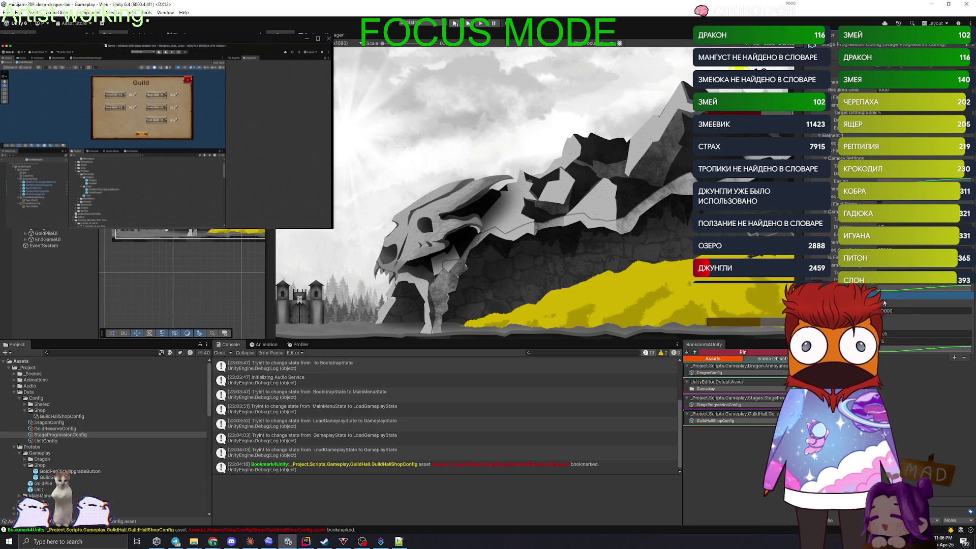
pyautogui.write('10000')
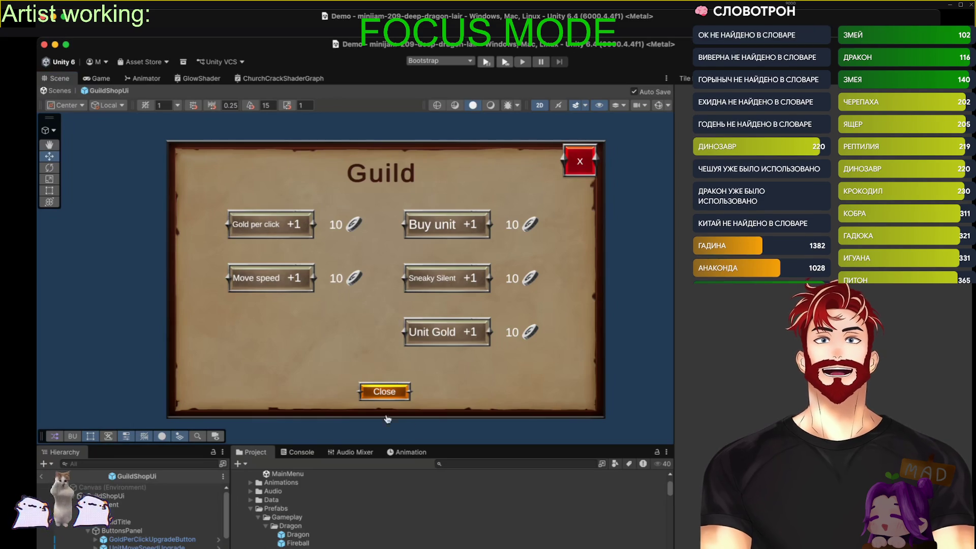
# Swap the Buy unit and Gold per click buttons' positions in the shop panel
pyautogui.moveTo(529, 445); pyautogui.dragTo(548, 329)
pyautogui.click(131, 441)
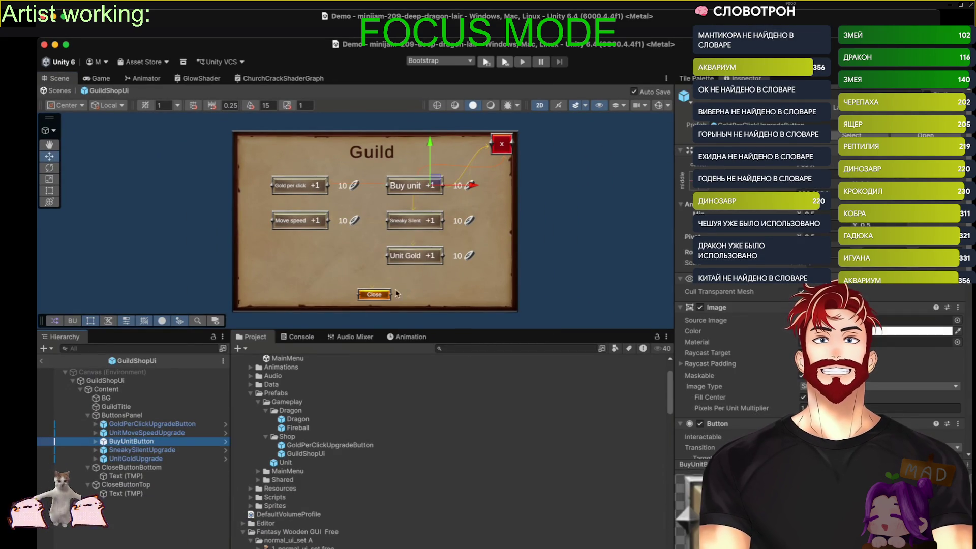
pyautogui.moveTo(473, 185); pyautogui.dragTo(357, 188)
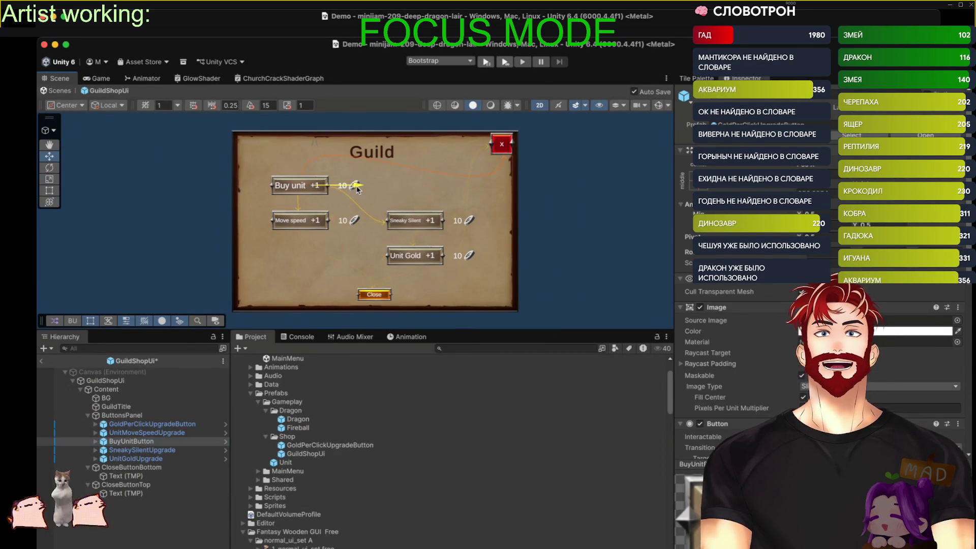
pyautogui.click(153, 425)
pyautogui.moveTo(356, 185); pyautogui.dragTo(470, 185)
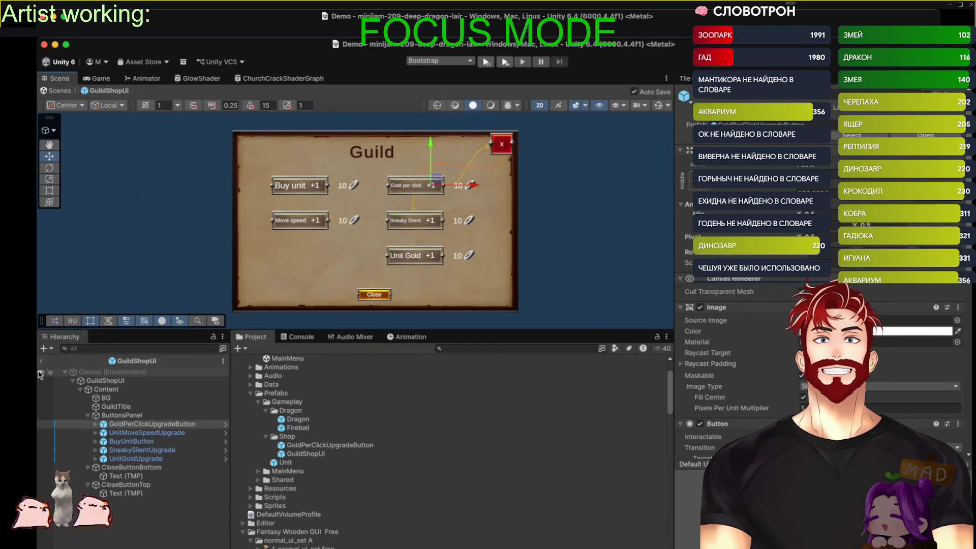
# Add a Grid Layout Group component to ButtonsPanel
pyautogui.click(122, 415)
pyautogui.press('super+Tab')
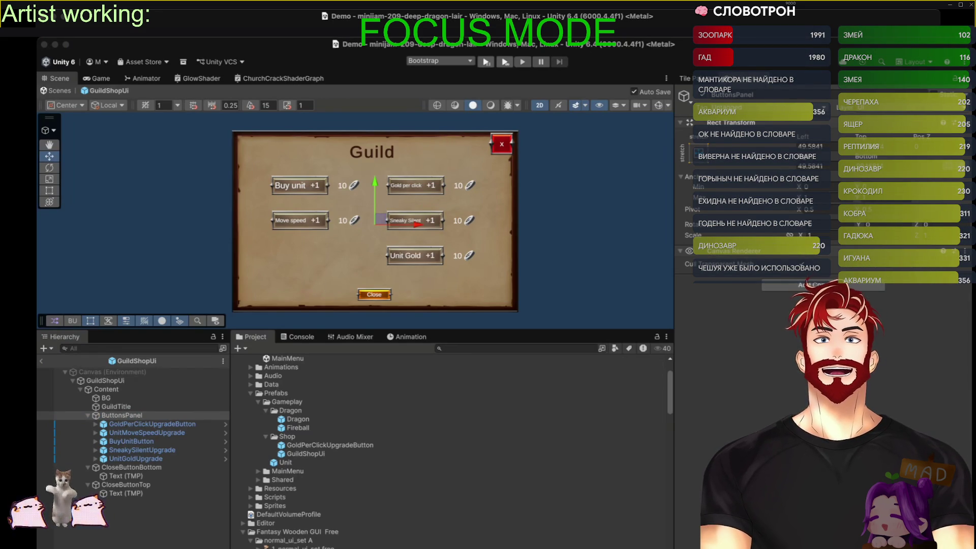
pyautogui.press('super+Tab')
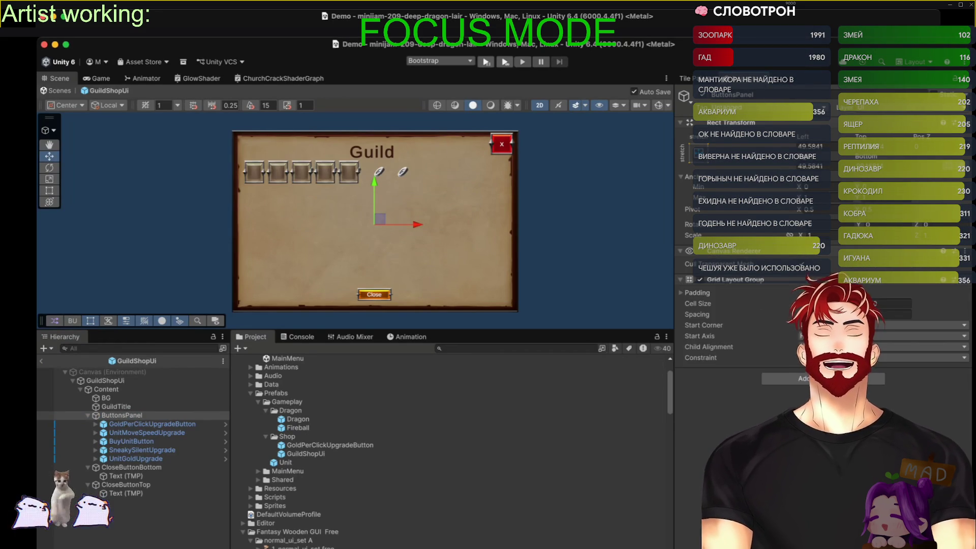
pyautogui.press('super+z')
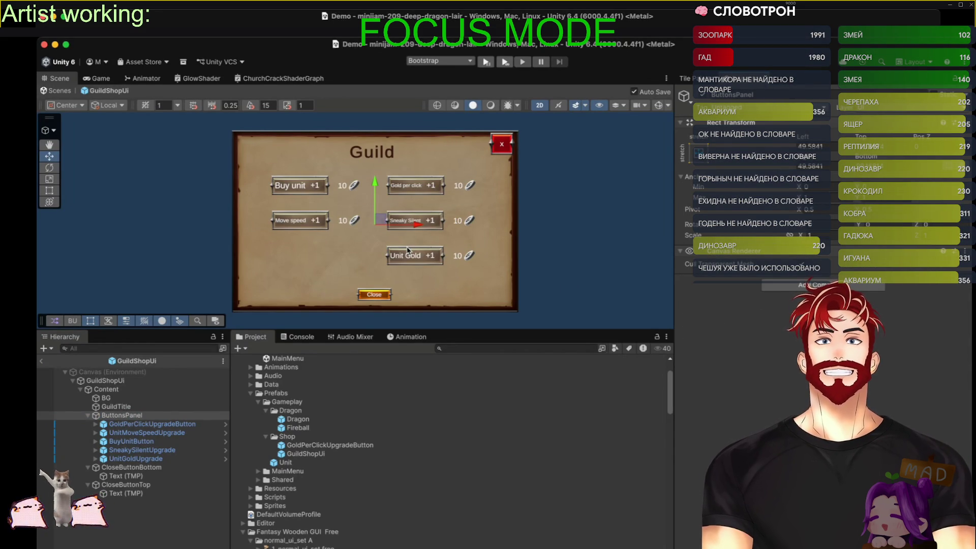
pyautogui.press('super+Tab')
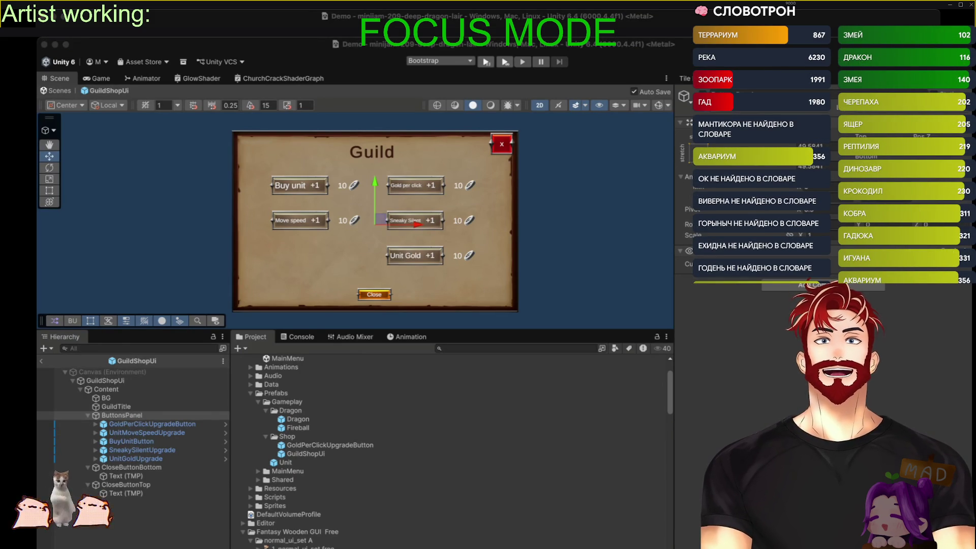
pyautogui.click(789, 286)
pyautogui.click(789, 286)
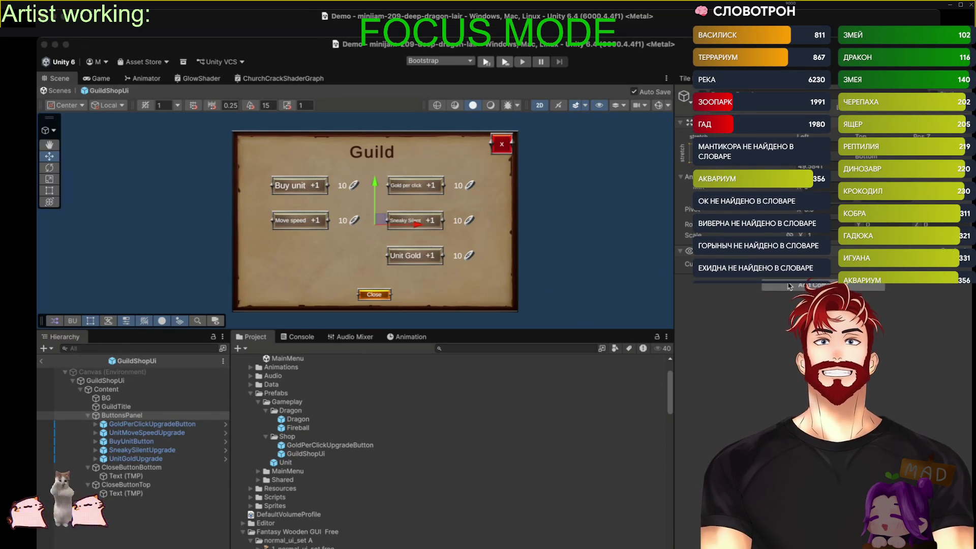
pyautogui.press('Return')
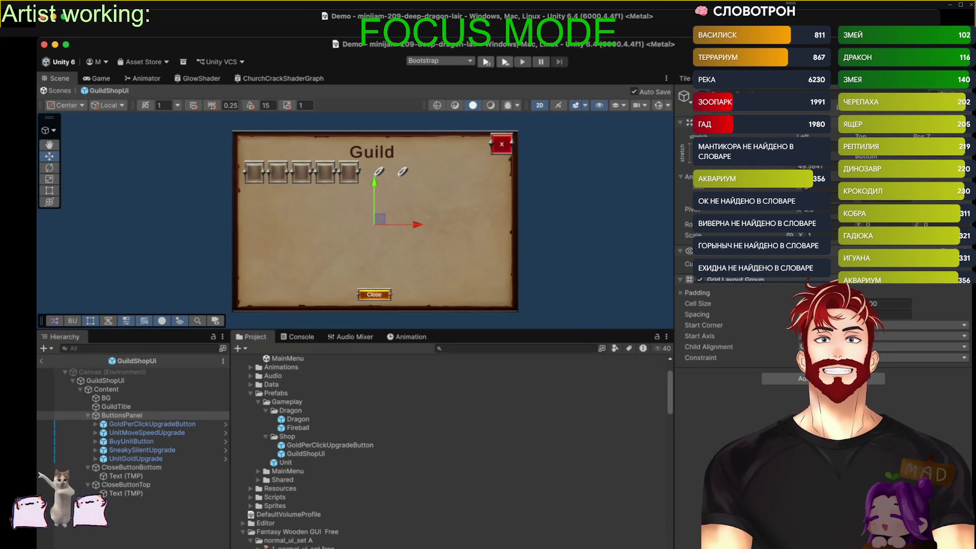
pyautogui.click(128, 424)
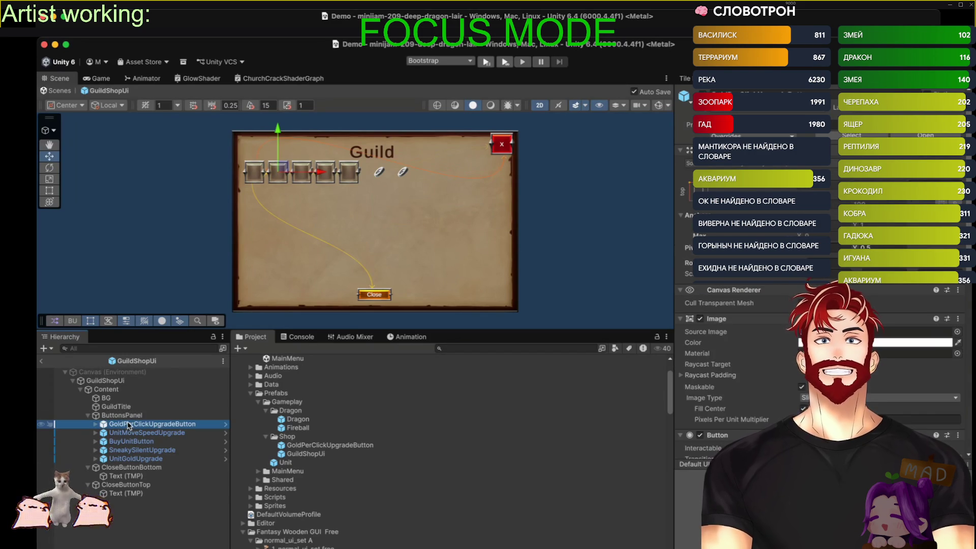
pyautogui.click(141, 417)
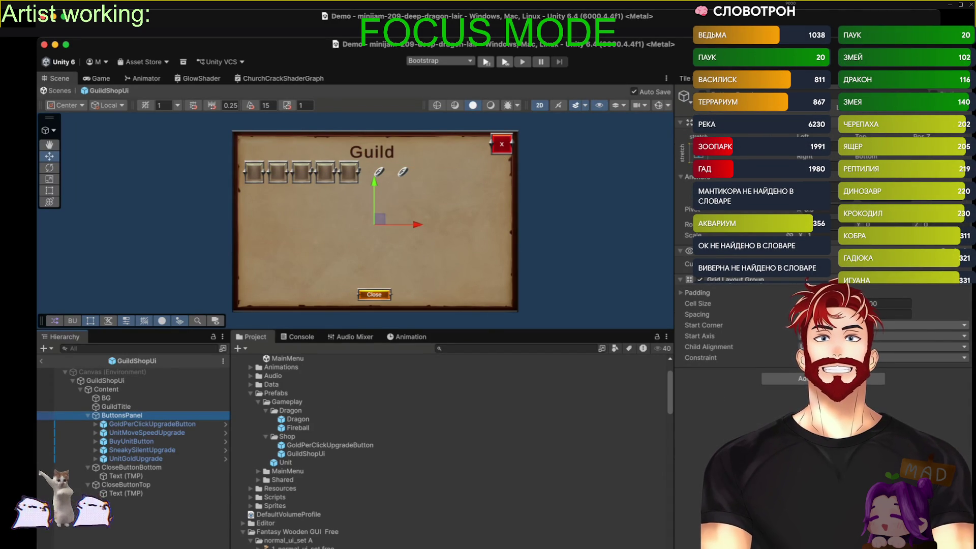
# Change the ButtonsPanel grid cell size, fix it to two columns, and widen the column spacing
pyautogui.click(707, 326)
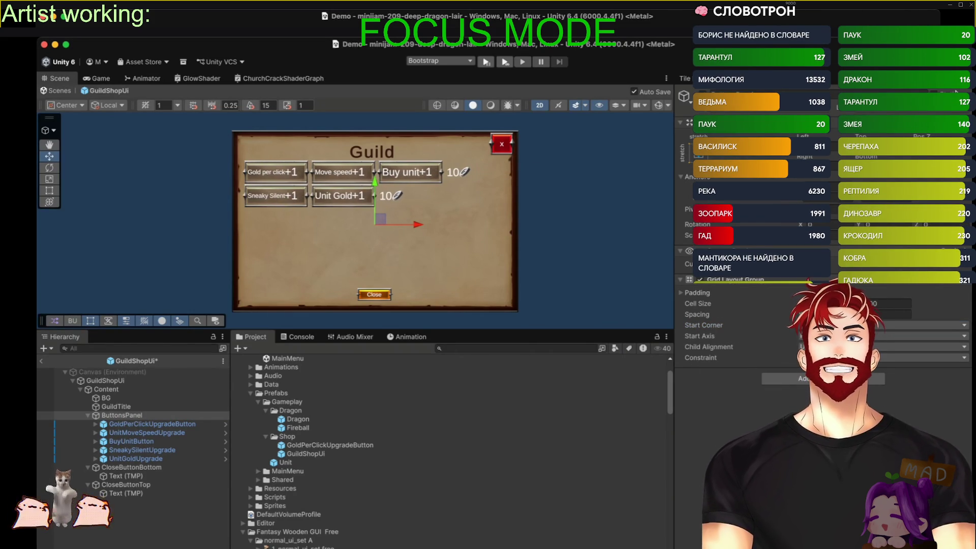
pyautogui.hotkey('ctrl', 's')
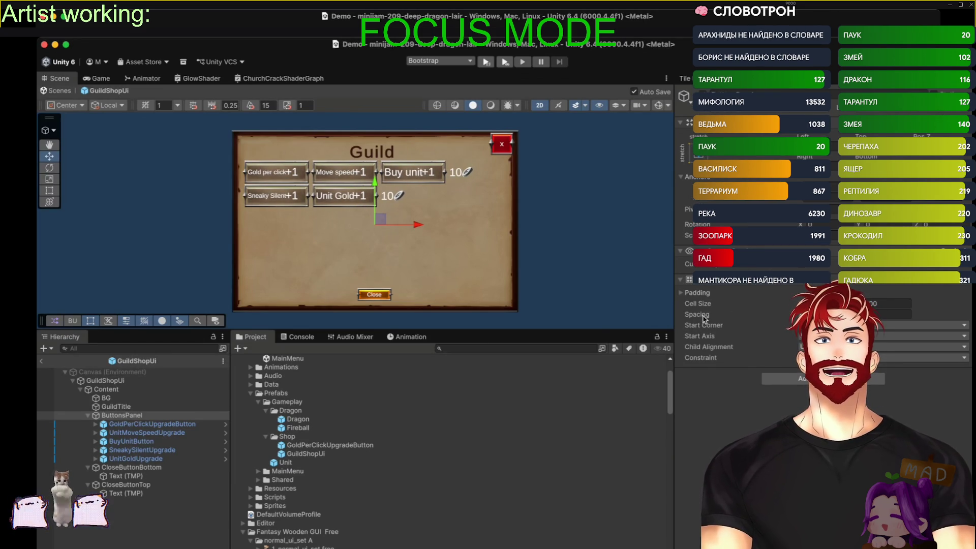
pyautogui.write('500')
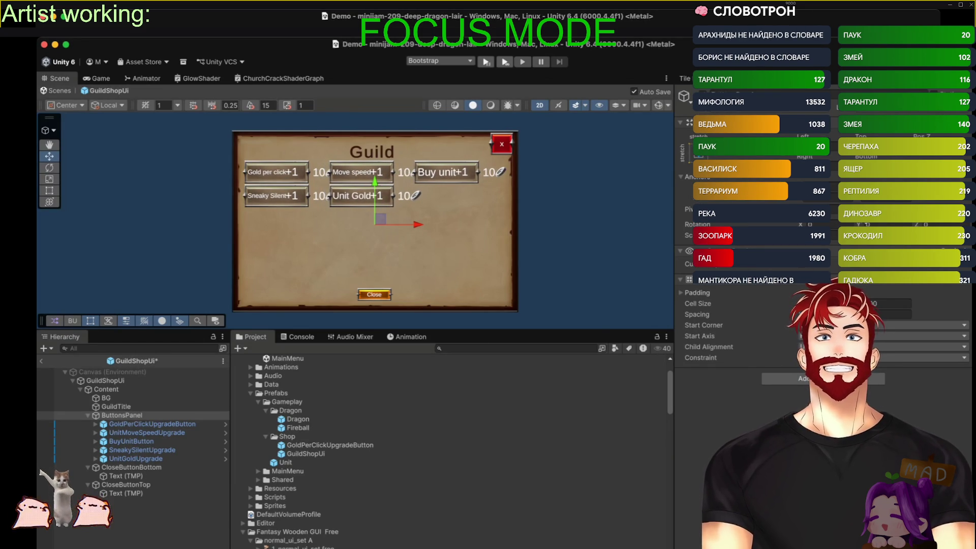
pyautogui.write('8')
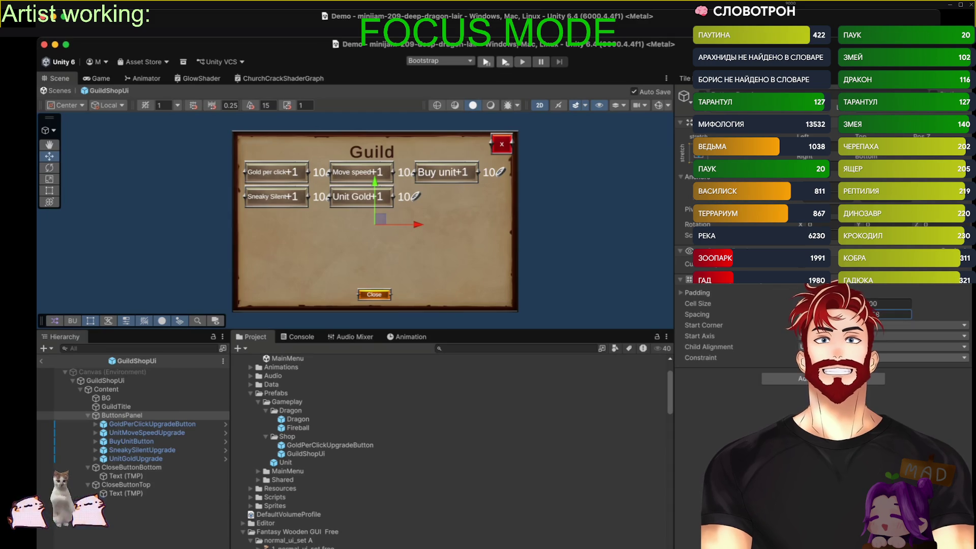
pyautogui.click(885, 368)
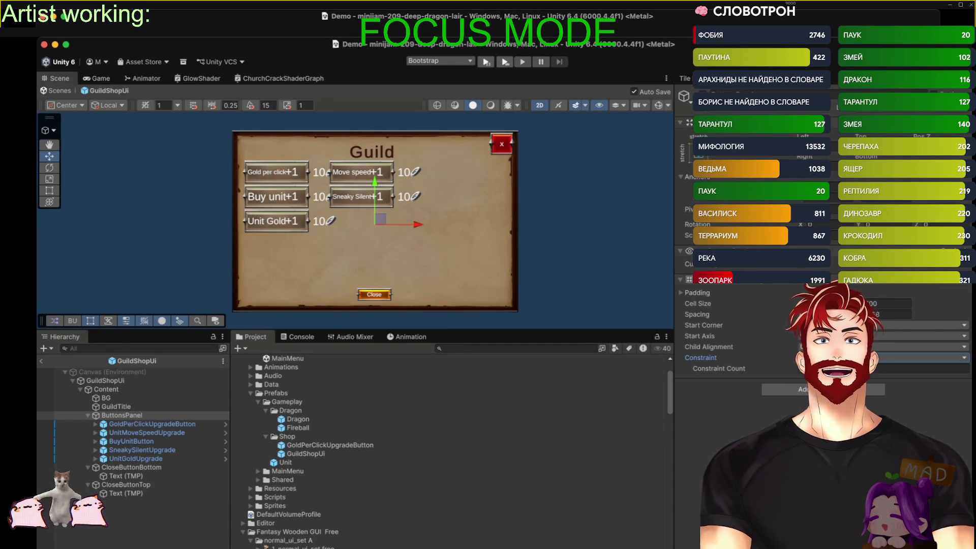
pyautogui.moveTo(697, 314); pyautogui.dragTo(727, 314)
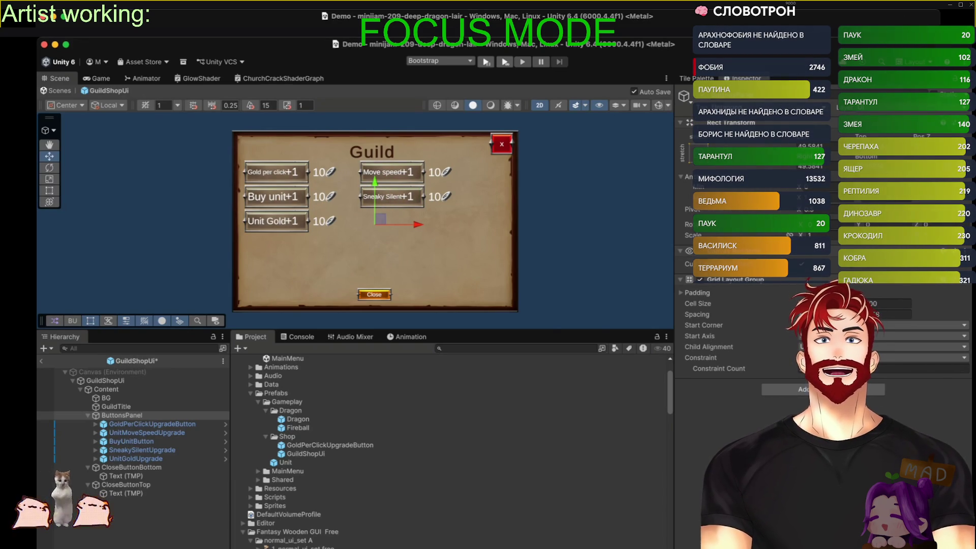
# Add left and top padding and more vertical row spacing to the ButtonsPanel grid
pyautogui.click(691, 294)
pyautogui.moveTo(694, 303)
pyautogui.mouseDown()
pyautogui.moveTo(710, 304)
pyautogui.moveTo(759, 243)
pyautogui.moveTo(776, 360)
pyautogui.mouseUp()
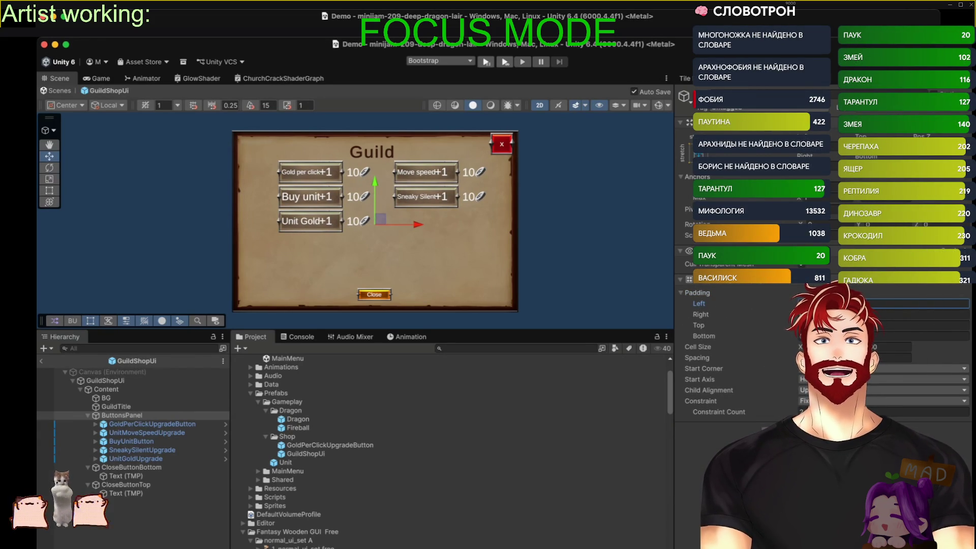
pyautogui.moveTo(866, 358); pyautogui.dragTo(892, 357)
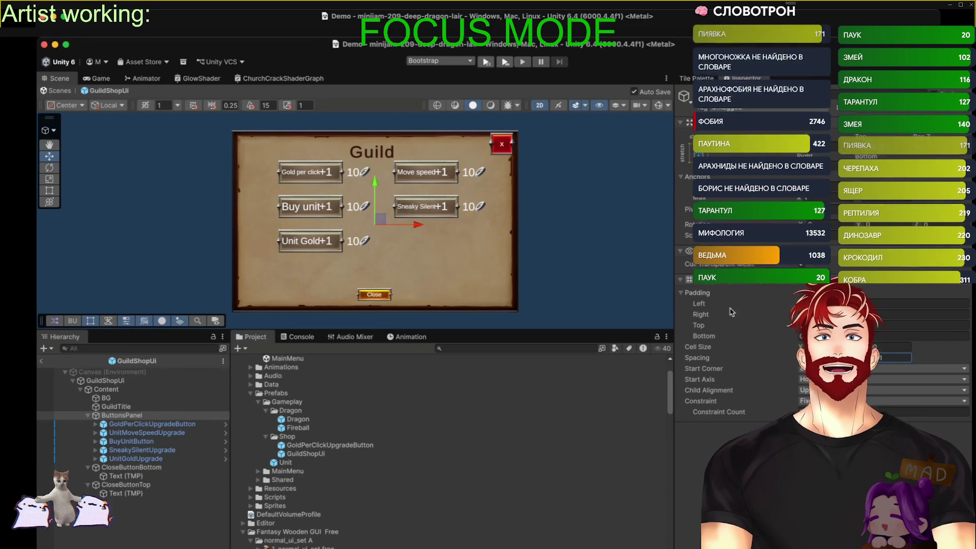
pyautogui.moveTo(698, 325); pyautogui.dragTo(719, 313)
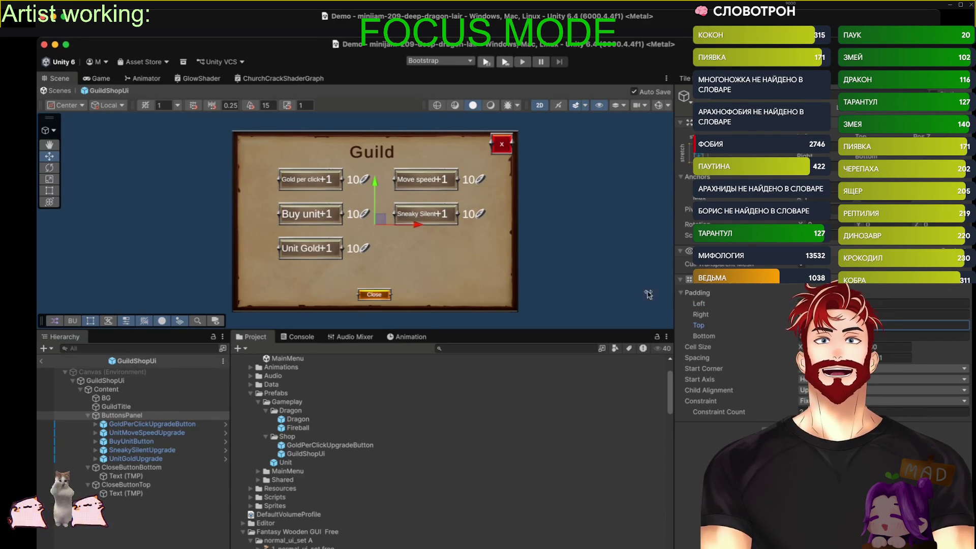
# Make Buy unit the first shop button, then try and undo a wider grid cell width
pyautogui.click(580, 249)
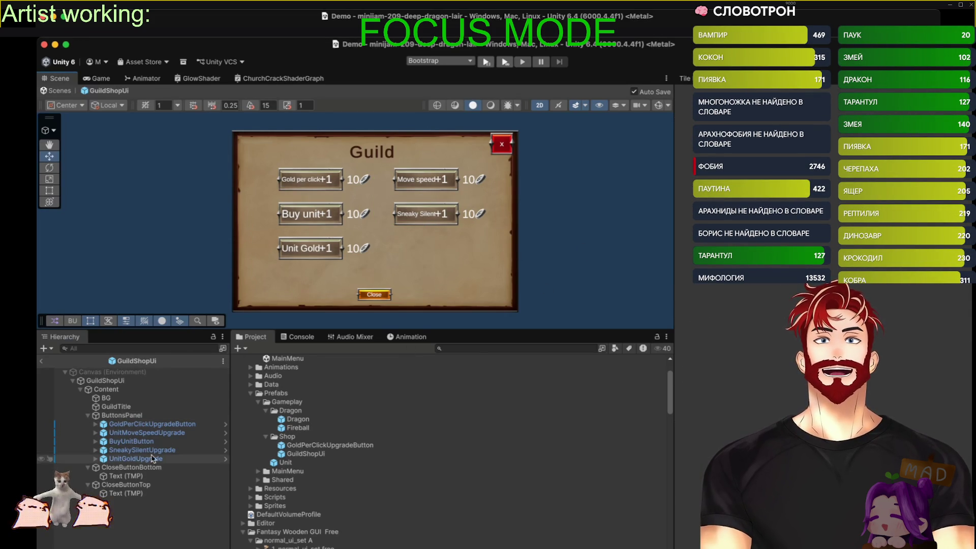
pyautogui.click(129, 442)
pyautogui.moveTo(128, 442); pyautogui.dragTo(130, 420)
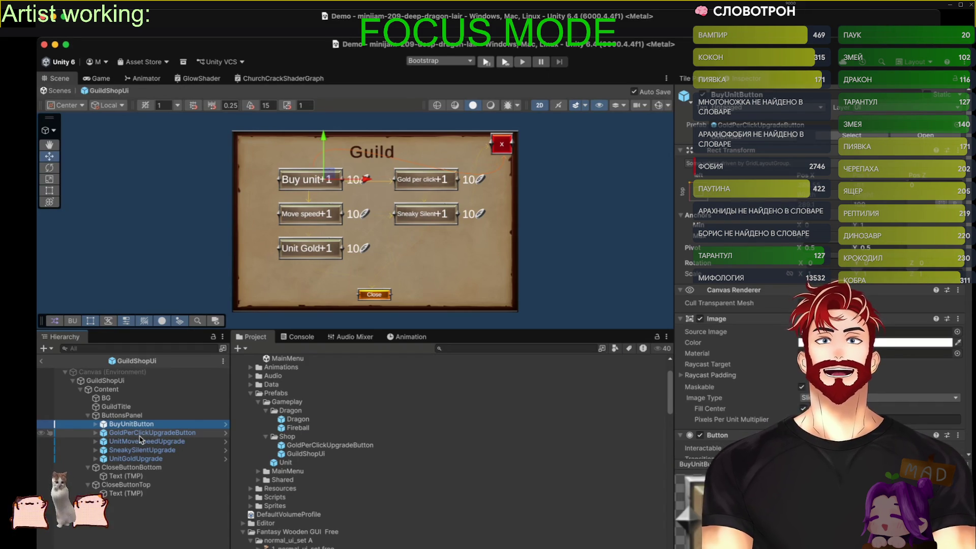
pyautogui.click(133, 416)
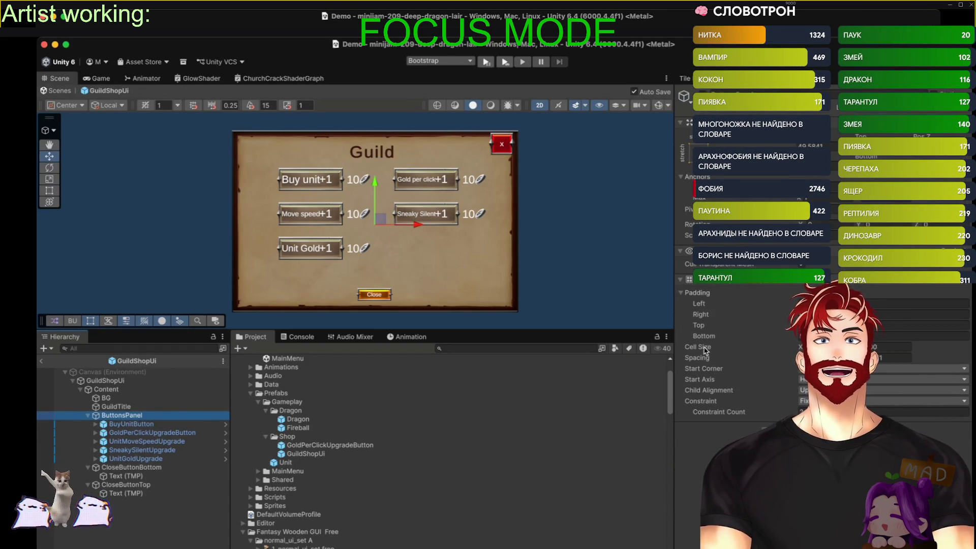
pyautogui.moveTo(801, 347); pyautogui.dragTo(823, 346)
pyautogui.press('super+z')
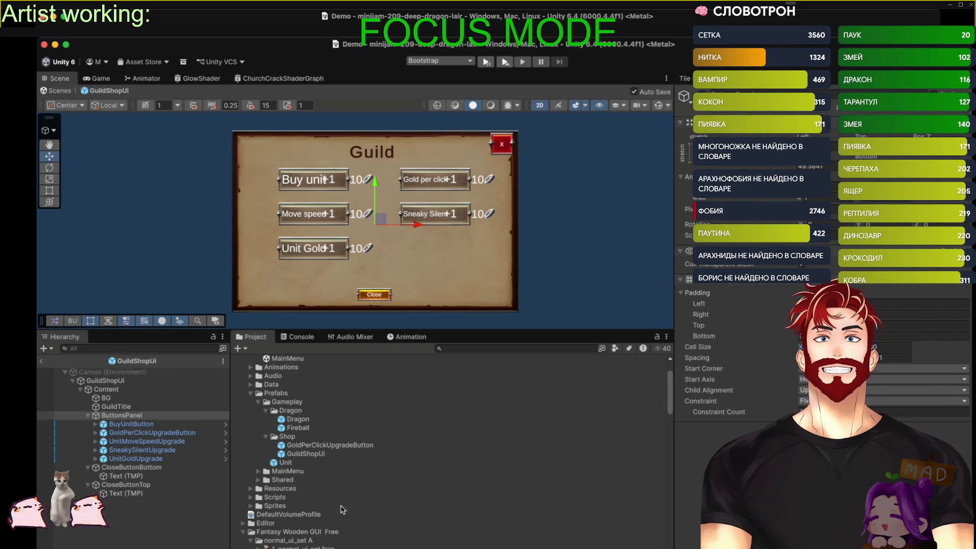
pyautogui.doubleClick(324, 446)
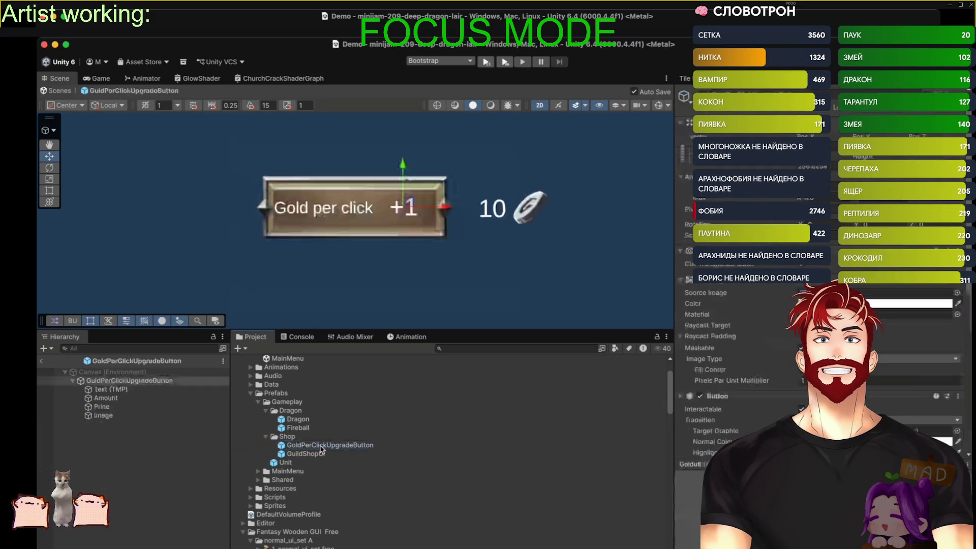
pyautogui.click(120, 390)
pyautogui.press('t')
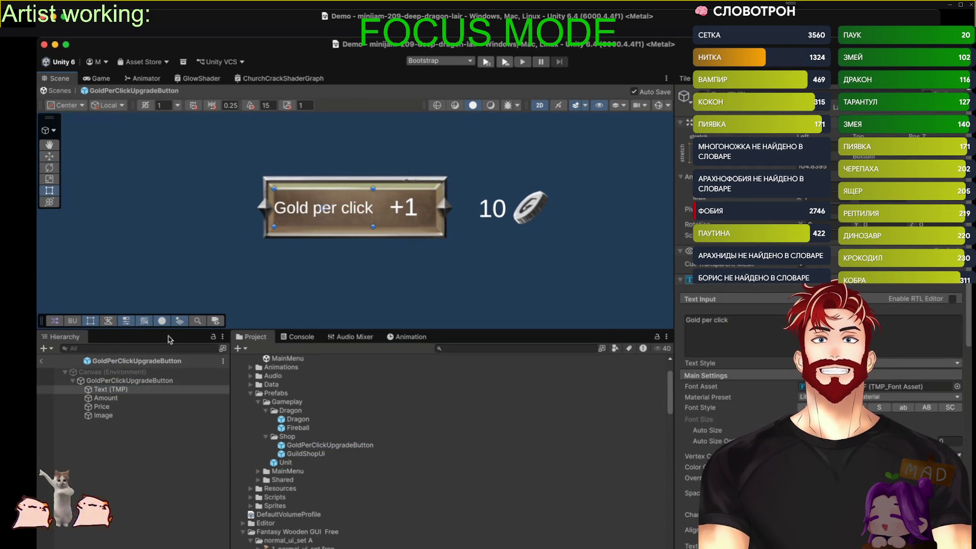
pyautogui.click(114, 408)
pyautogui.click(114, 399)
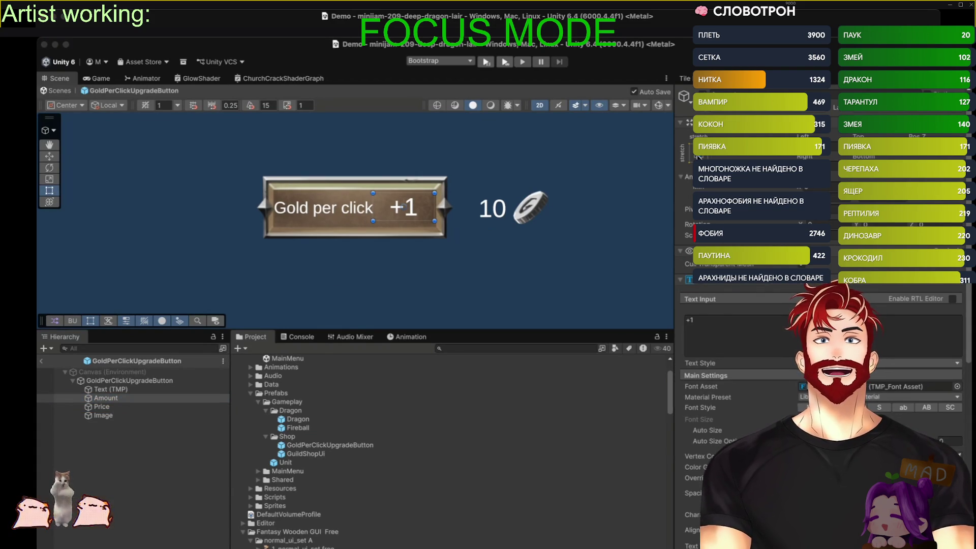
pyautogui.click(663, 138)
pyautogui.click(130, 381)
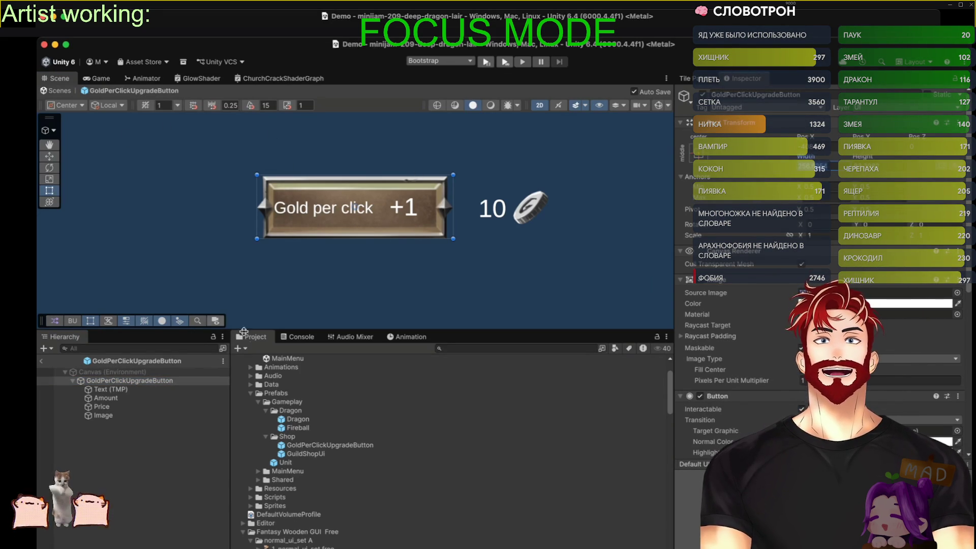
pyautogui.doubleClick(300, 454)
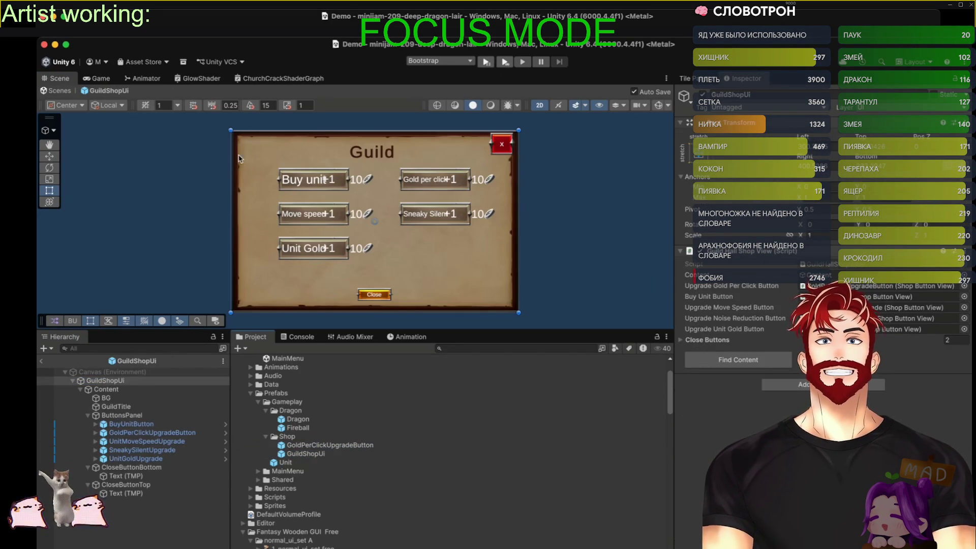
# Narrow the ButtonsPanel grid cells, then open the GoldPerClickUpgradeButton prefab and select its coin image
pyautogui.click(122, 416)
pyautogui.moveTo(800, 347); pyautogui.dragTo(788, 347)
pyautogui.press('Return')
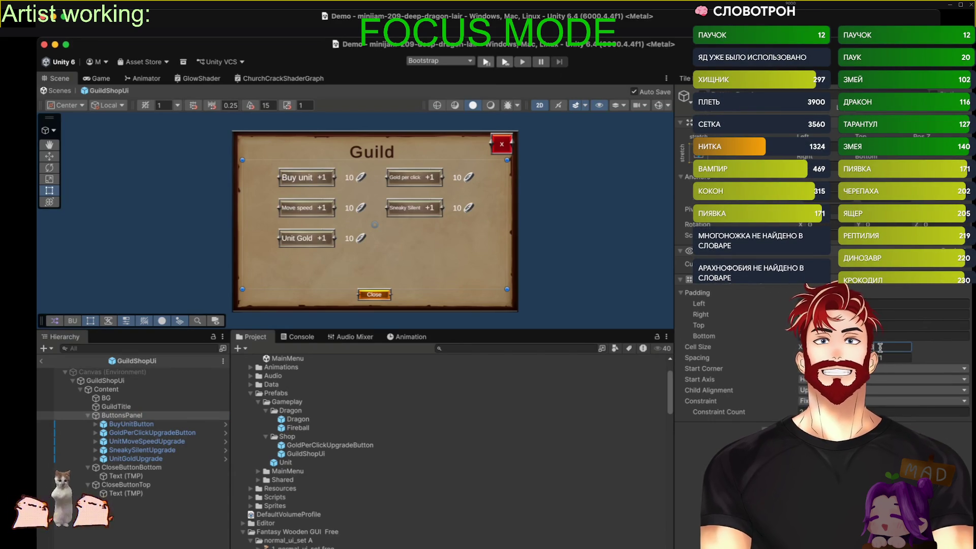
pyautogui.click(584, 245)
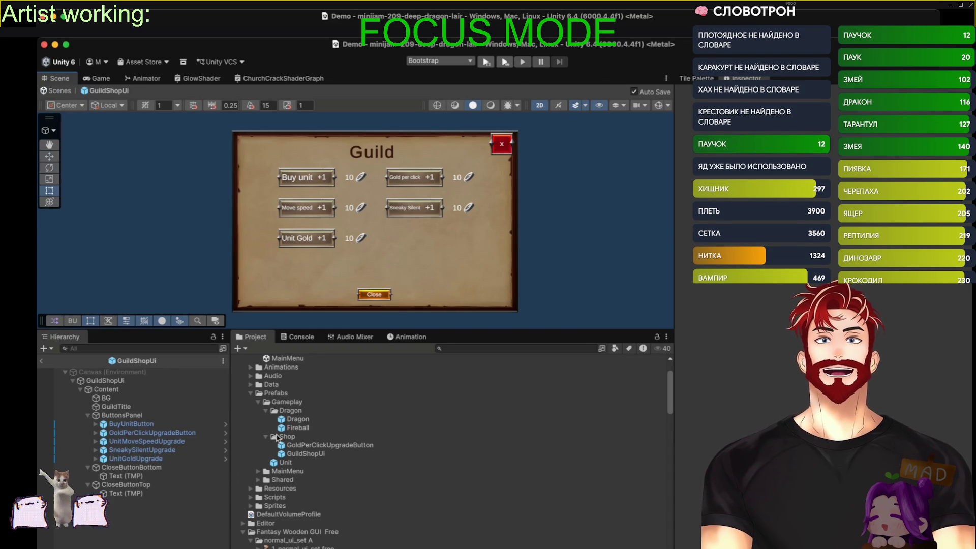
pyautogui.doubleClick(325, 445)
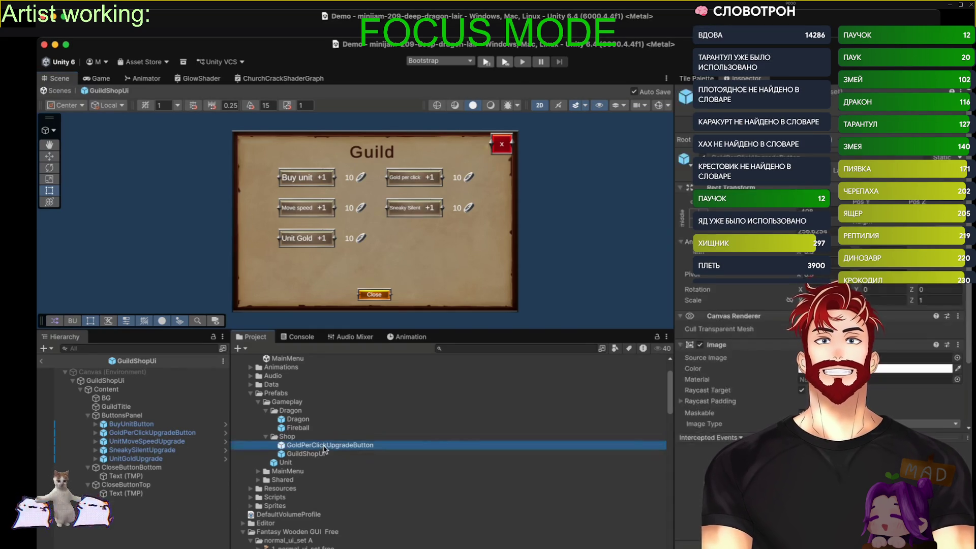
pyautogui.click(105, 415)
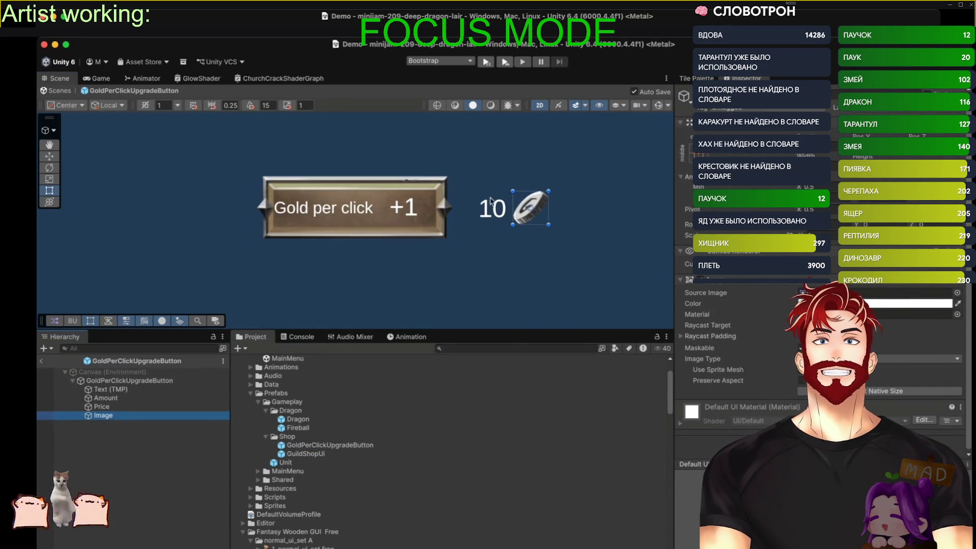
# Set the coin icon width to 25, place it just right of the 10 price, and reopen GuildShopUi
pyautogui.click(49, 156)
pyautogui.moveTo(580, 210)
pyautogui.mouseDown()
pyautogui.moveTo(555, 213)
pyautogui.moveTo(578, 217)
pyautogui.mouseUp()
pyautogui.click(822, 165)
pyautogui.write('25')
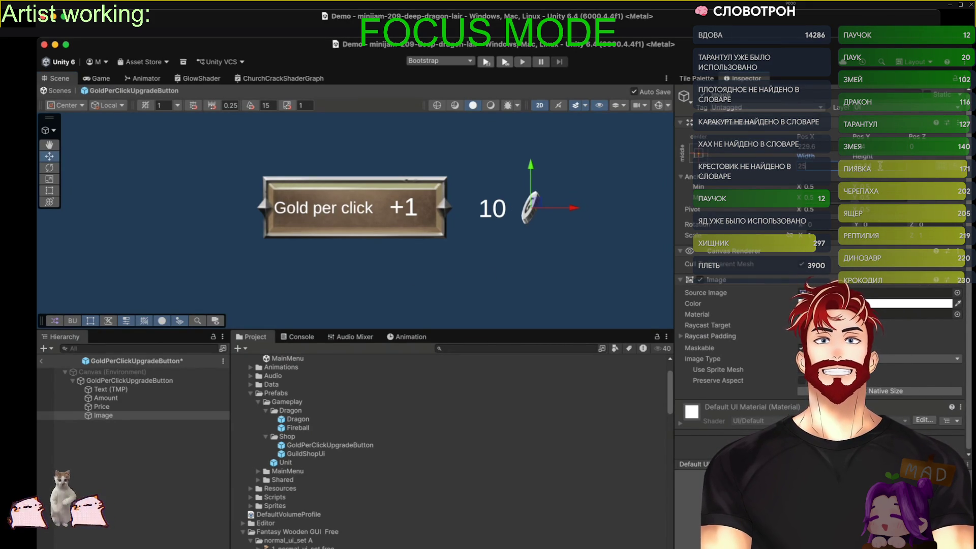
pyautogui.press('Return')
pyautogui.moveTo(574, 209); pyautogui.dragTo(567, 213)
pyautogui.click(566, 212)
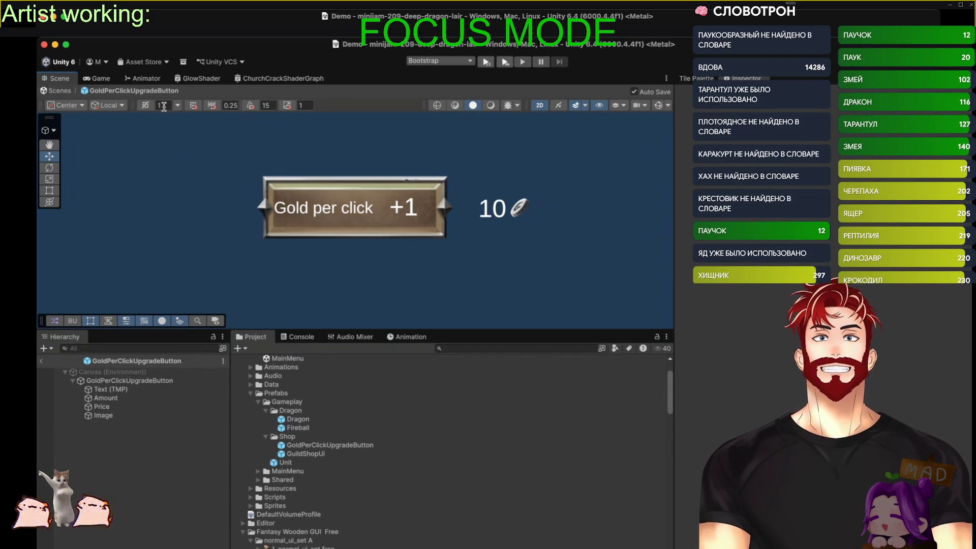
pyautogui.doubleClick(305, 454)
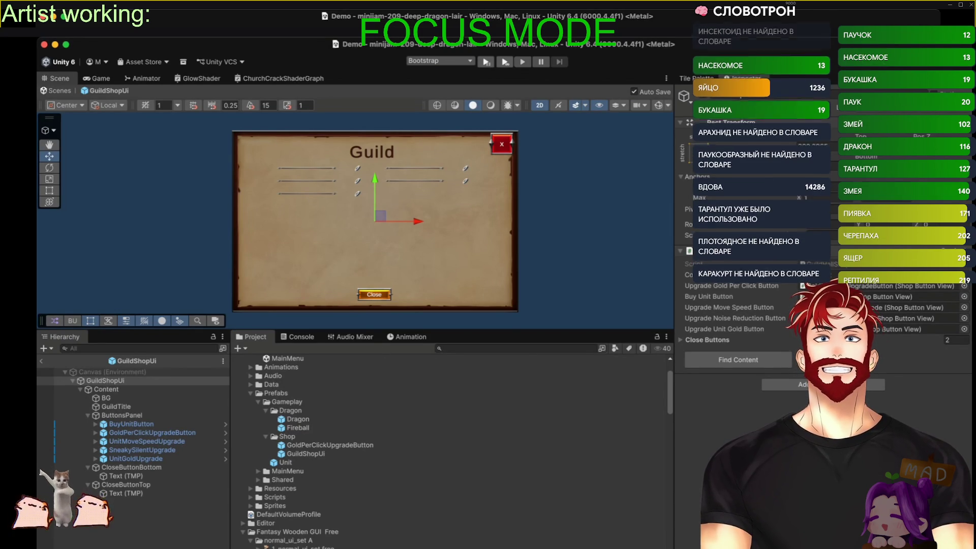
# Set the ButtonsPanel grid cell height to 40
pyautogui.click(120, 415)
pyautogui.click(897, 350)
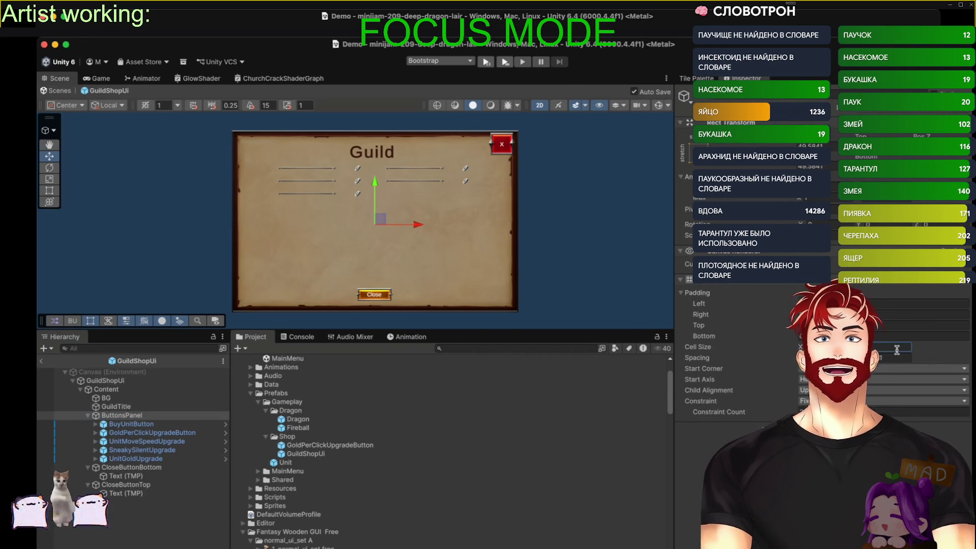
pyautogui.write('40')
pyautogui.hotkey('ctrl', 's')
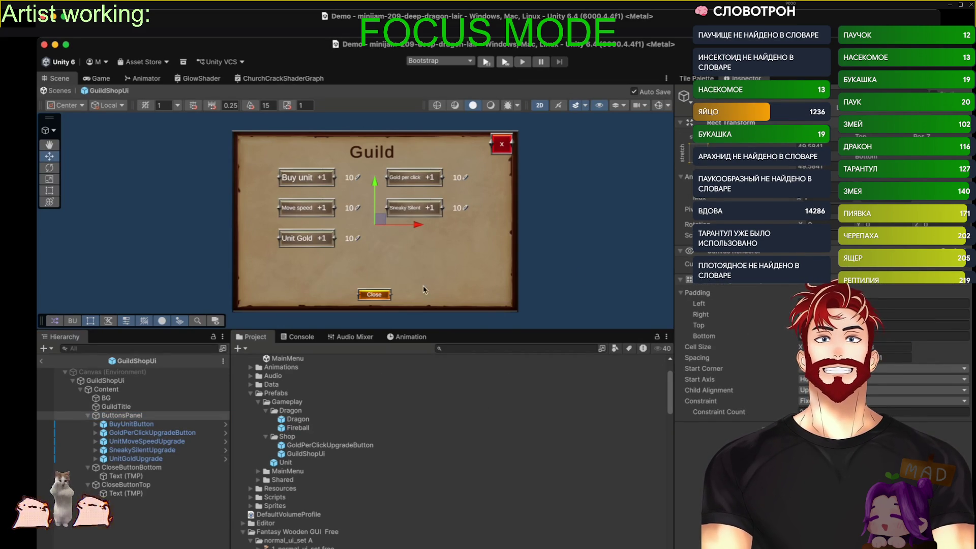
pyautogui.click(532, 239)
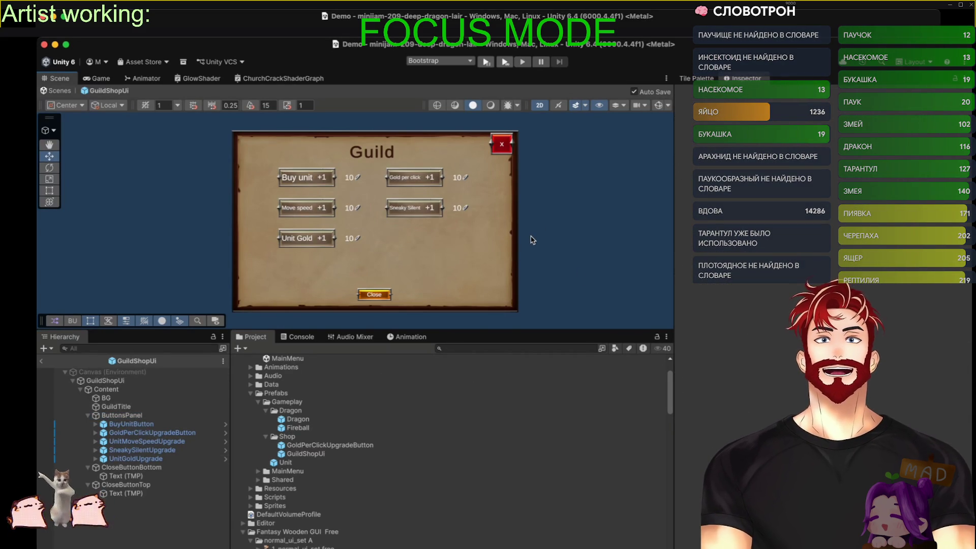
pyautogui.moveTo(523, 332)
pyautogui.mouseDown()
pyautogui.moveTo(520, 477)
pyautogui.moveTo(524, 336)
pyautogui.moveTo(524, 355)
pyautogui.mouseUp()
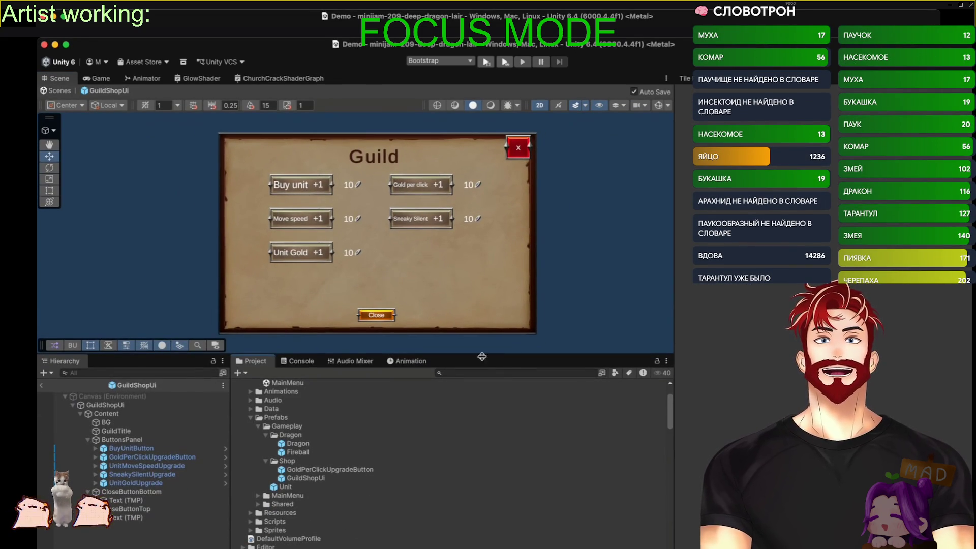
# Move GoldPerClickUpgradeButton above BuyUnitButton so it takes the first slot
pyautogui.click(131, 450)
pyautogui.click(129, 457)
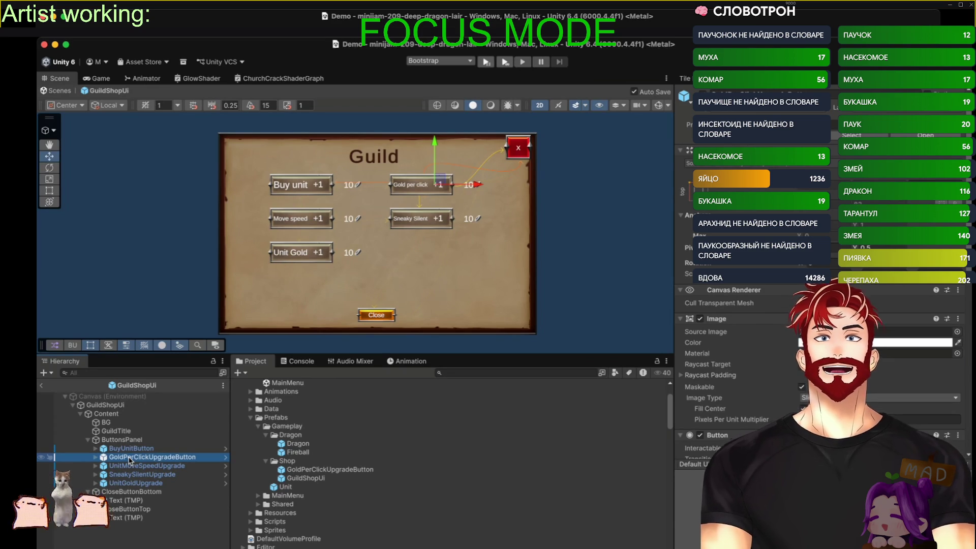
pyautogui.moveTo(129, 460); pyautogui.dragTo(134, 448)
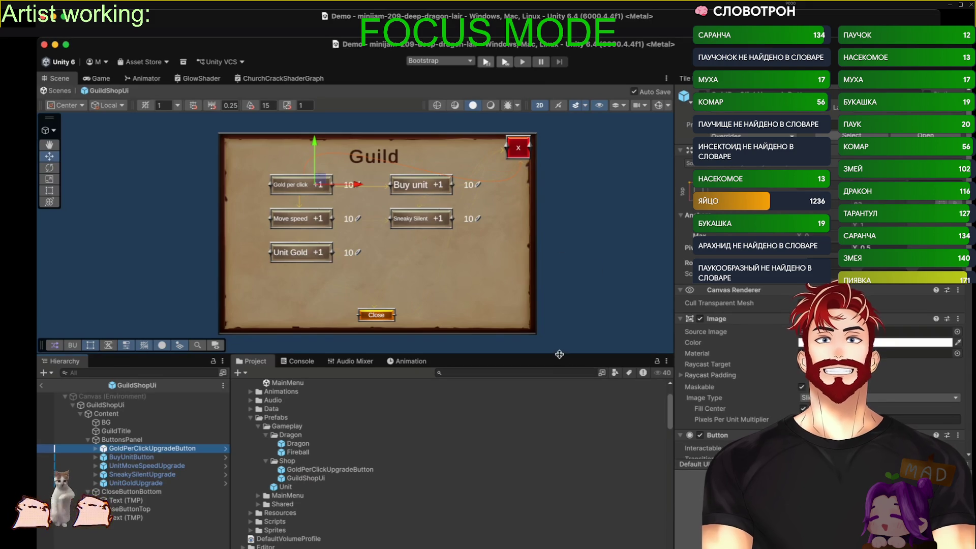
pyautogui.moveTo(559, 355); pyautogui.dragTo(546, 481)
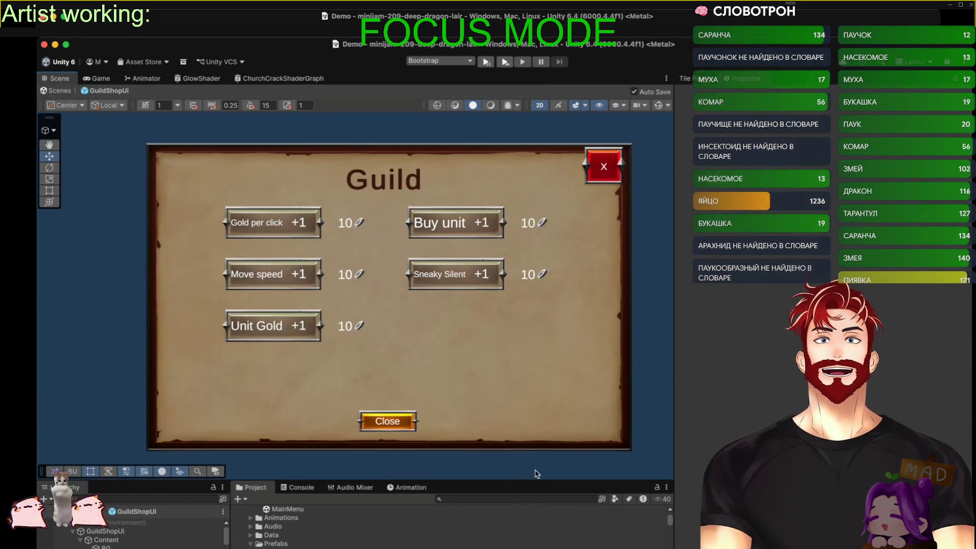
pyautogui.click(518, 482)
# Shrink the scene view back to its normal size
pyautogui.moveTo(519, 481); pyautogui.dragTo(518, 368)
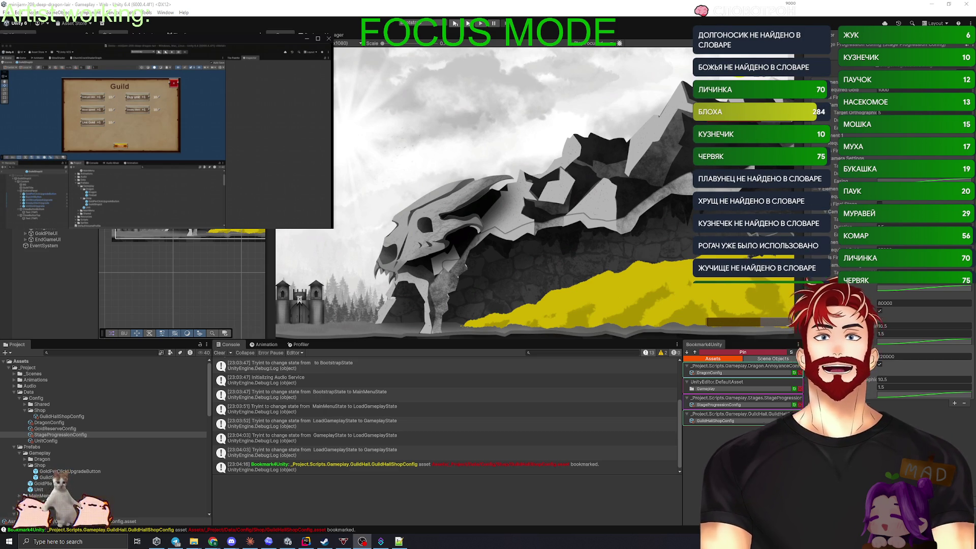
# Clear all logged messages from the Console
pyautogui.click(220, 353)
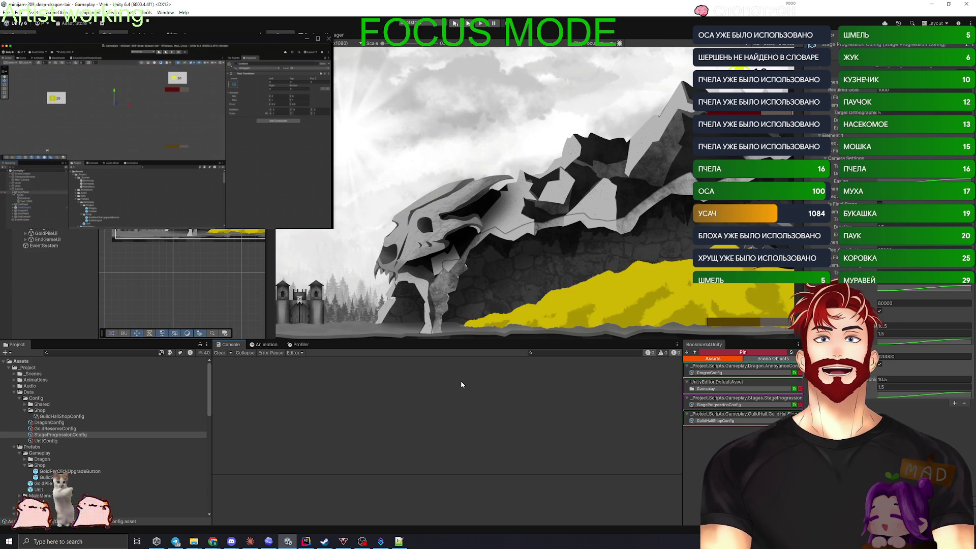
# In Rider, commit with the message 'gold pile sprite changing on stage change' and push it
pyautogui.click(306, 541)
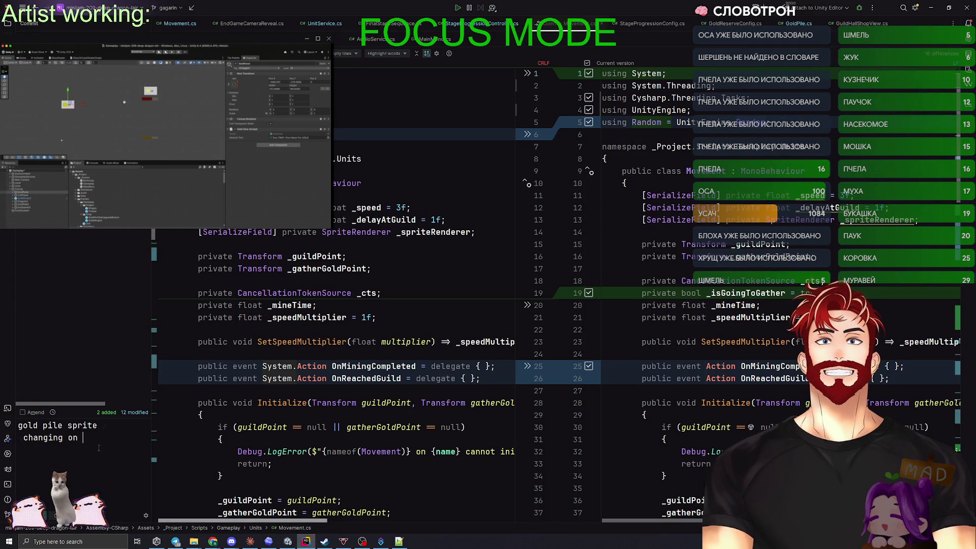
pyautogui.write('sta')
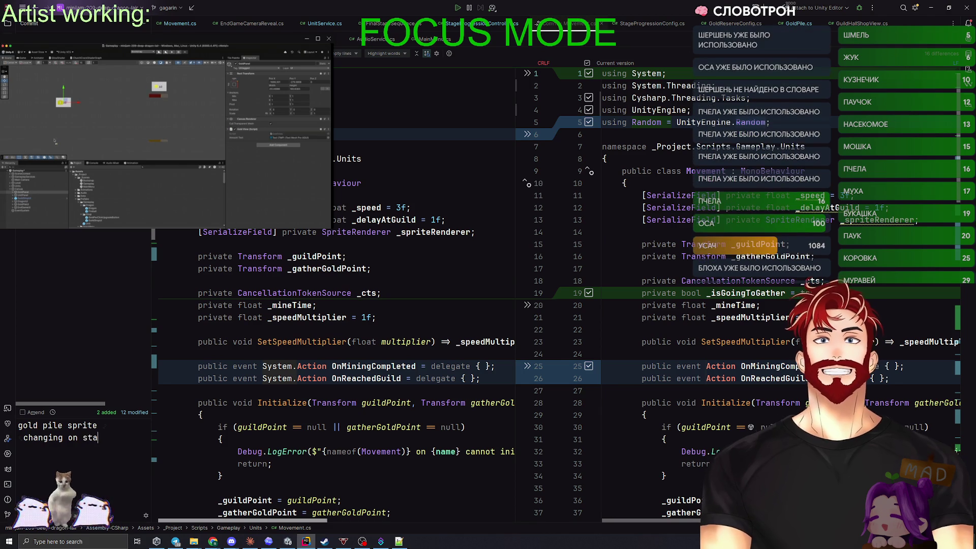
pyautogui.write('ge change')
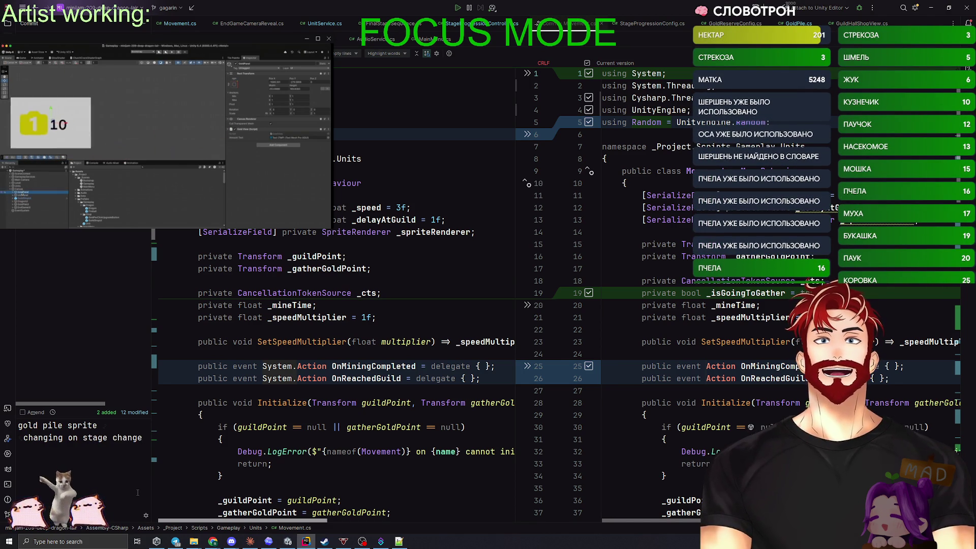
pyautogui.hotkey('ctrl', 'alt', 'k')
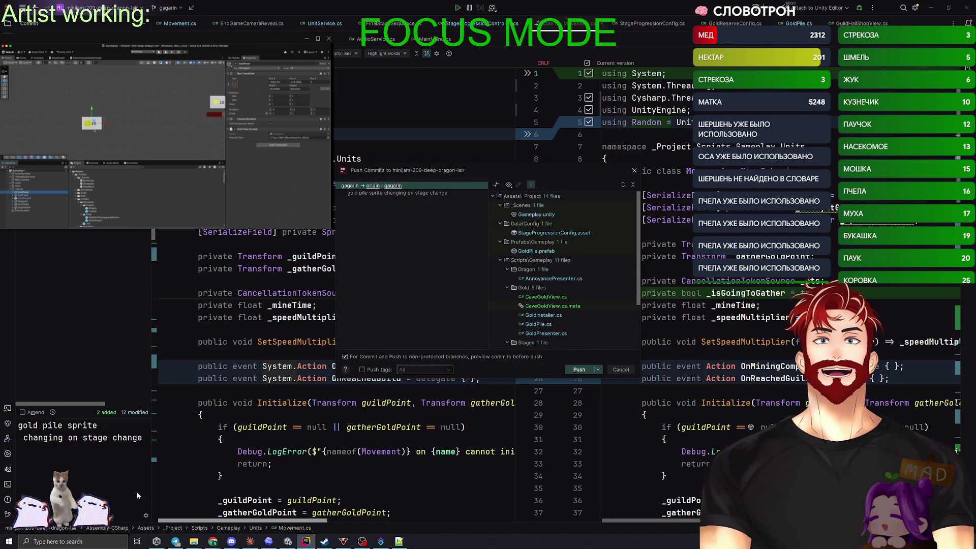
pyautogui.click(579, 370)
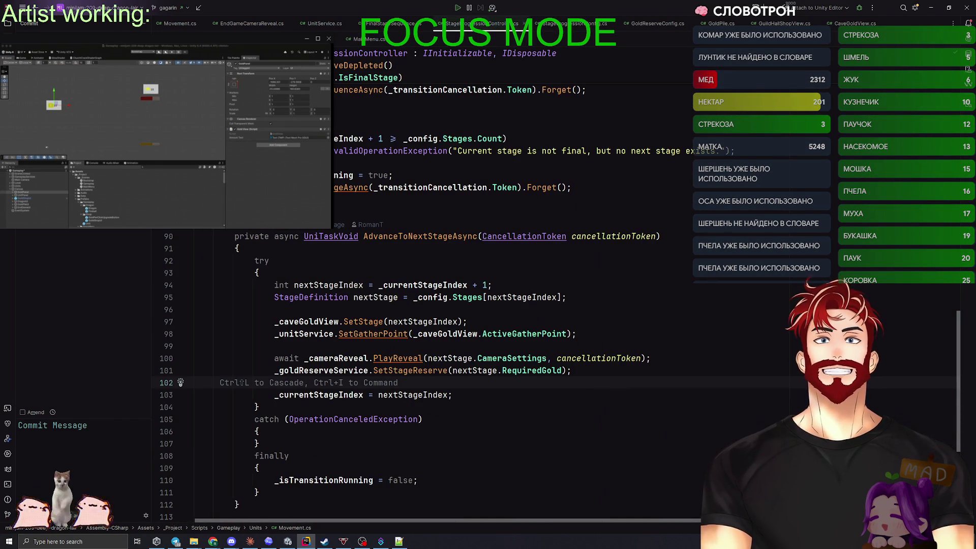
# Merge 'main' into the gagarin branch from the Git branch popup, raising the Gameplay.unity conflict
pyautogui.click(173, 13)
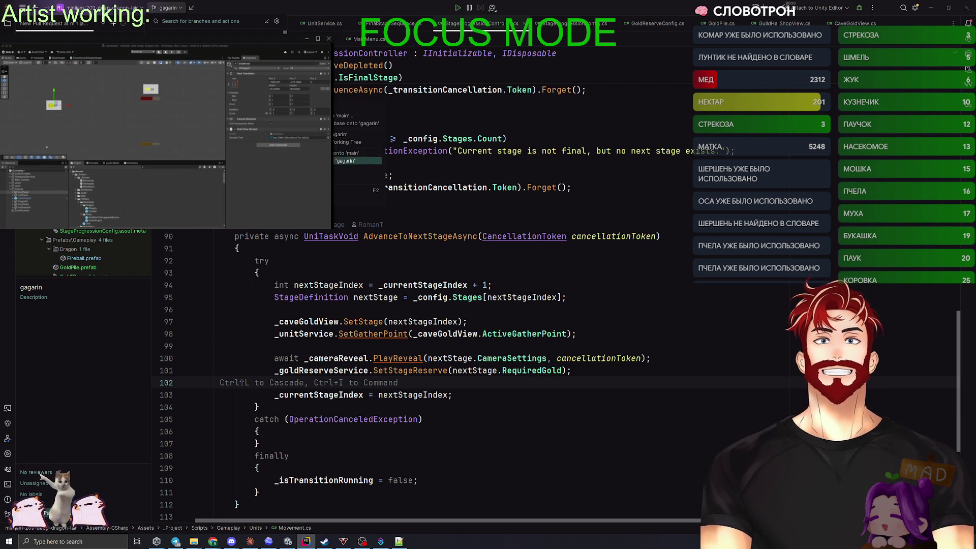
pyautogui.press('Escape')
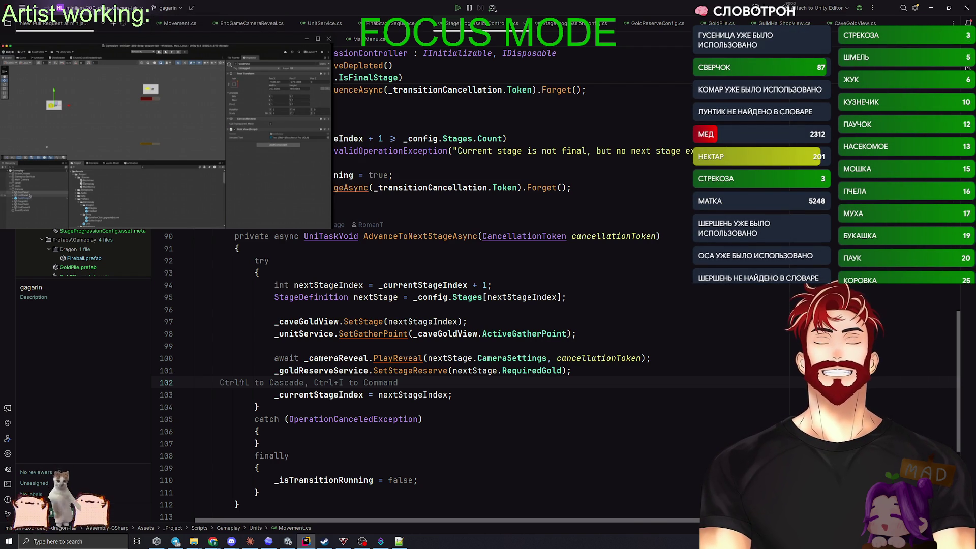
pyautogui.click(176, 9)
pyautogui.moveTo(305, 116)
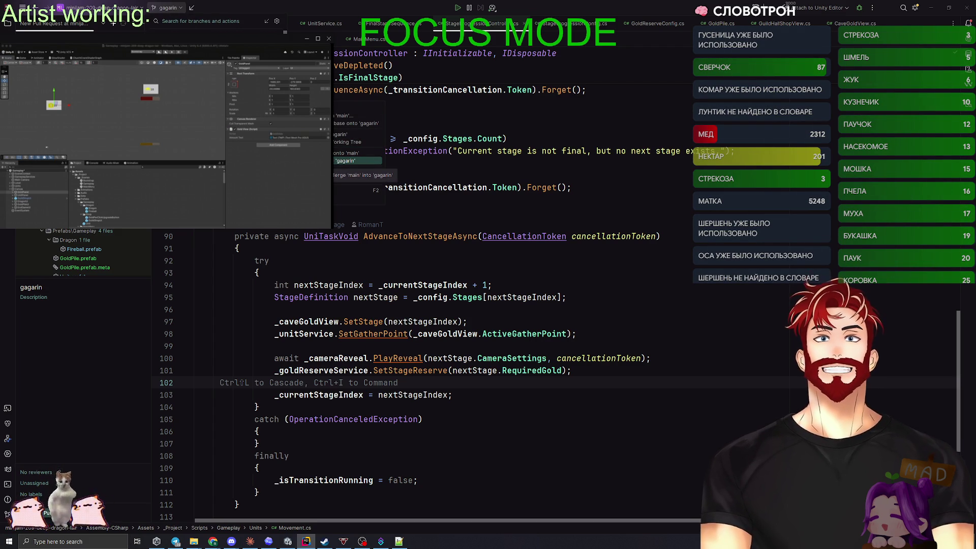
pyautogui.click(407, 175)
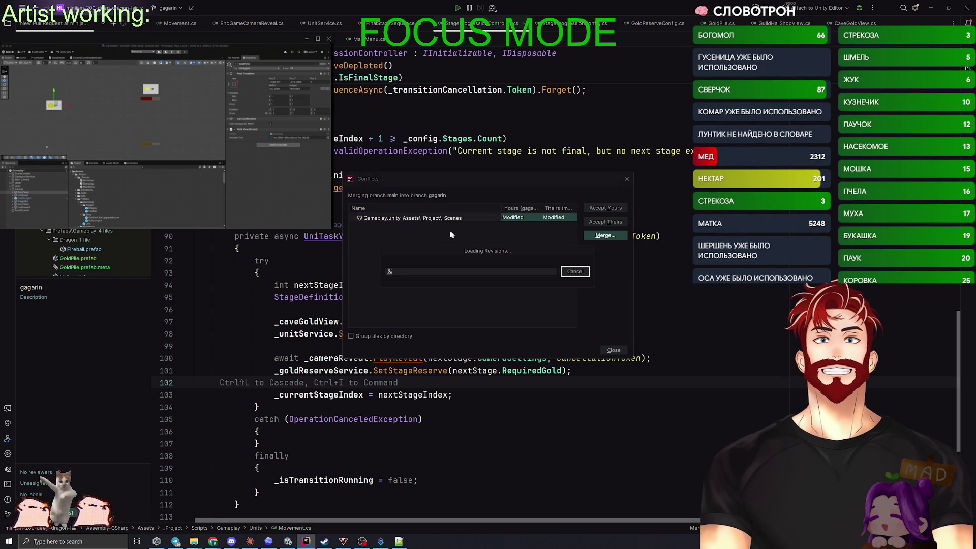
# Dismiss the Conflicts dialog and bring up the Push Commits dialog for gagarin
pyautogui.press('Escape')
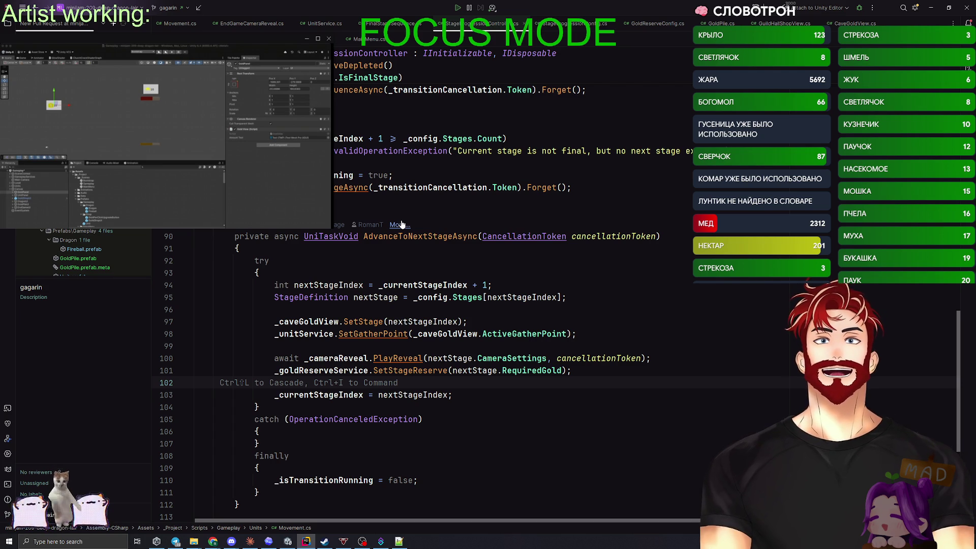
pyautogui.click(168, 8)
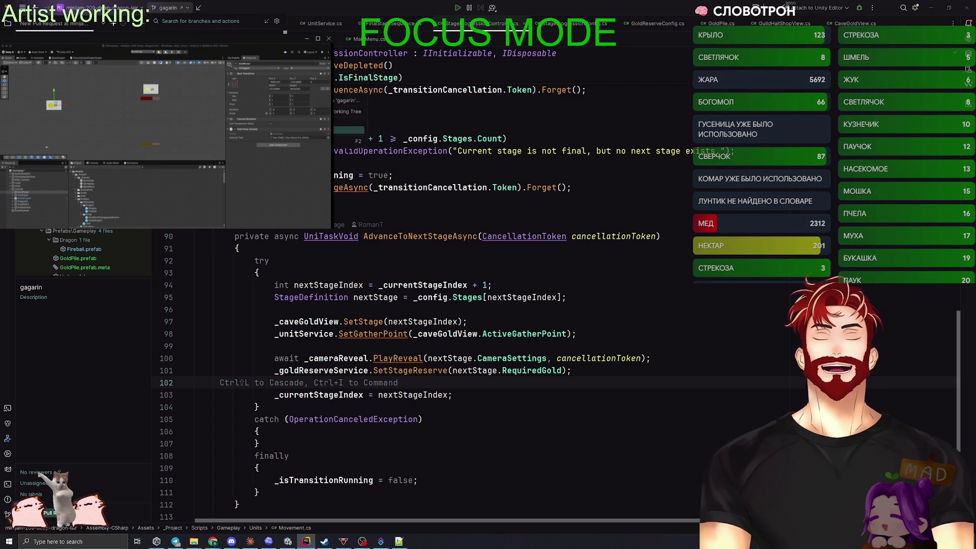
pyautogui.click(338, 130)
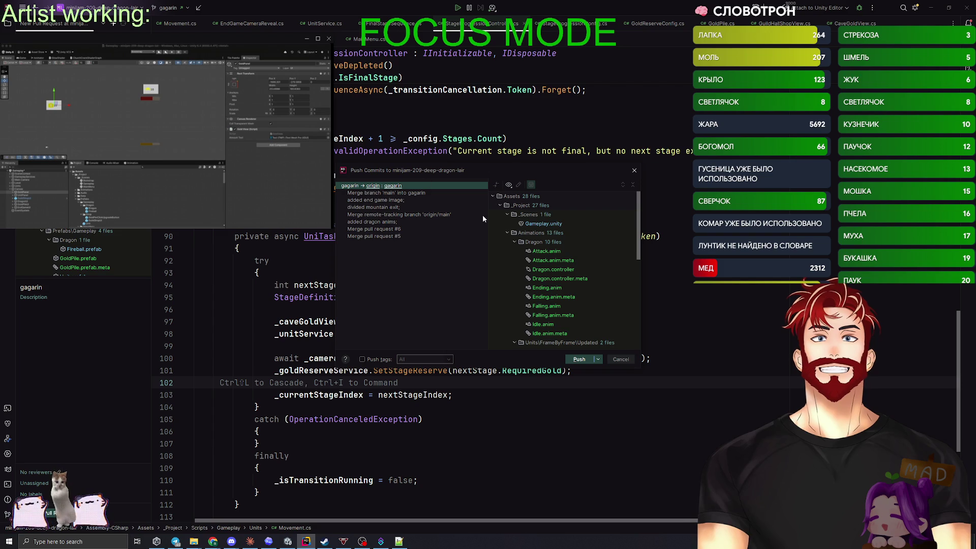
# Push gagarin's commits, topped by 'Merge branch main into gagarin', to origin
pyautogui.click(577, 359)
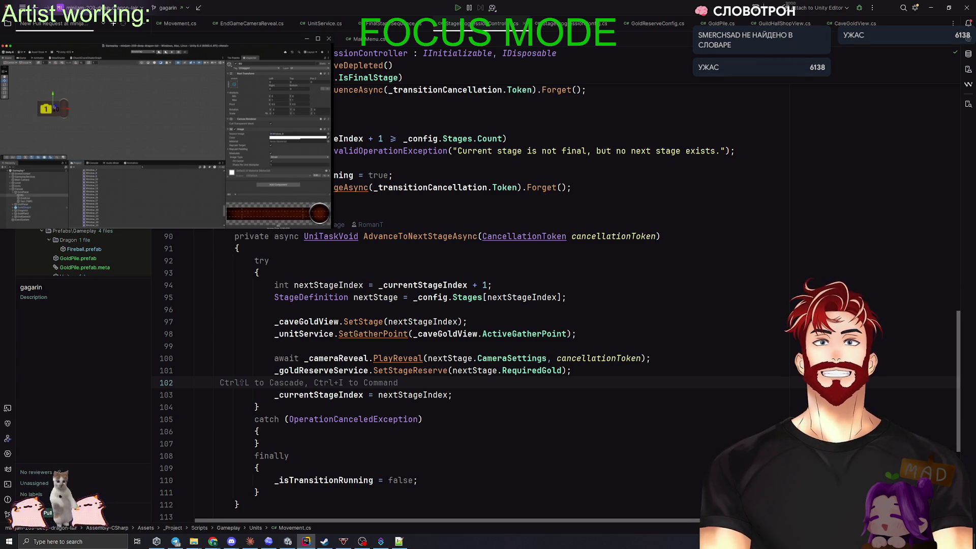
# Switch to Unity and reload the Gameplay scene that the merge modified
pyautogui.click(562, 444)
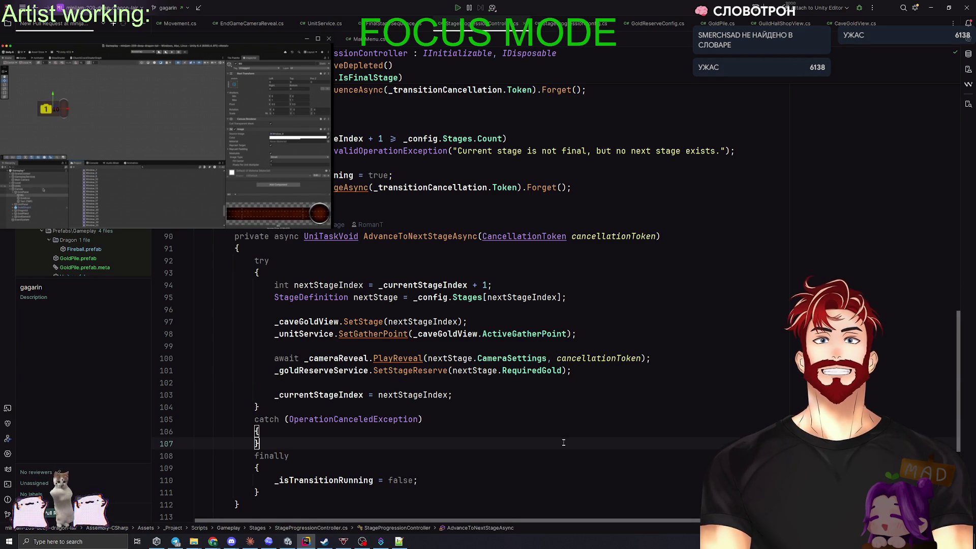
pyautogui.hotkey('alt', 'Tab')
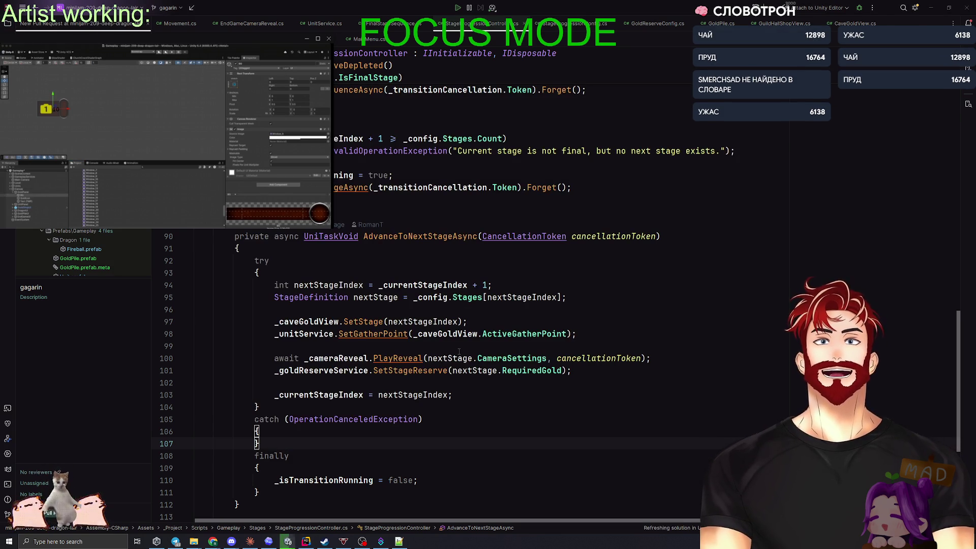
pyautogui.hotkey('alt', 'Tab')
pyautogui.click(506, 285)
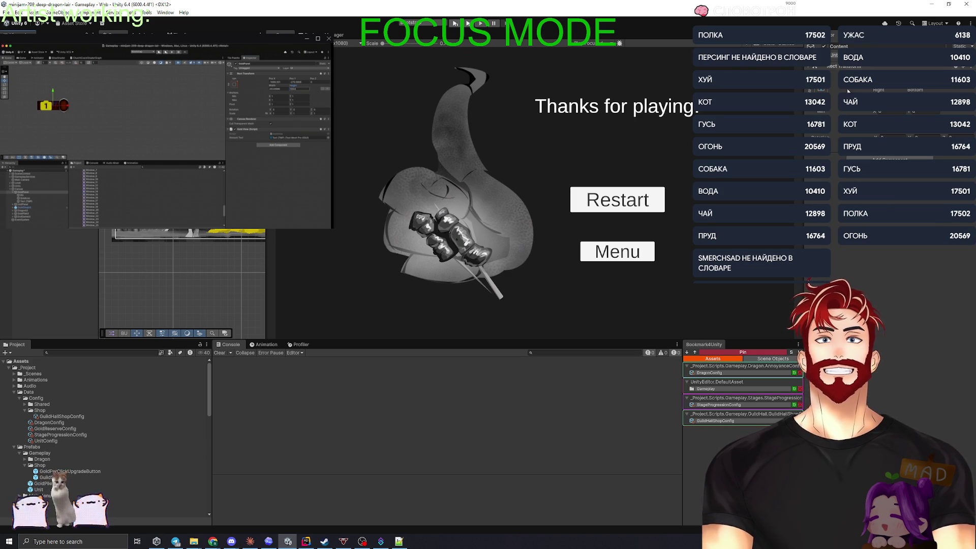
# Save the gold pile UI and dragon UI as GoldPileUI and DragonUi prefabs in Prefabs/Gameplay
pyautogui.moveTo(83, 267); pyautogui.dragTo(79, 404)
pyautogui.moveTo(70, 429); pyautogui.dragTo(48, 455)
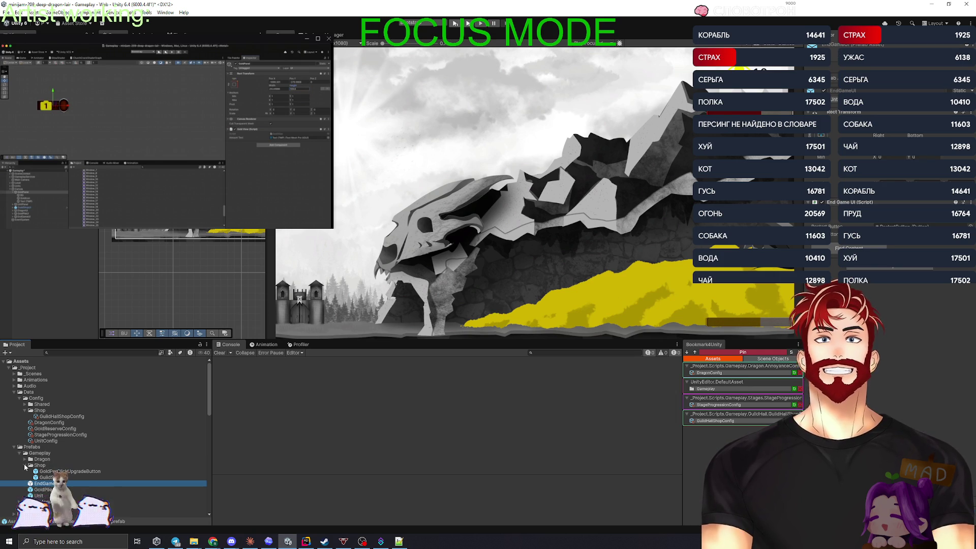
pyautogui.click(25, 465)
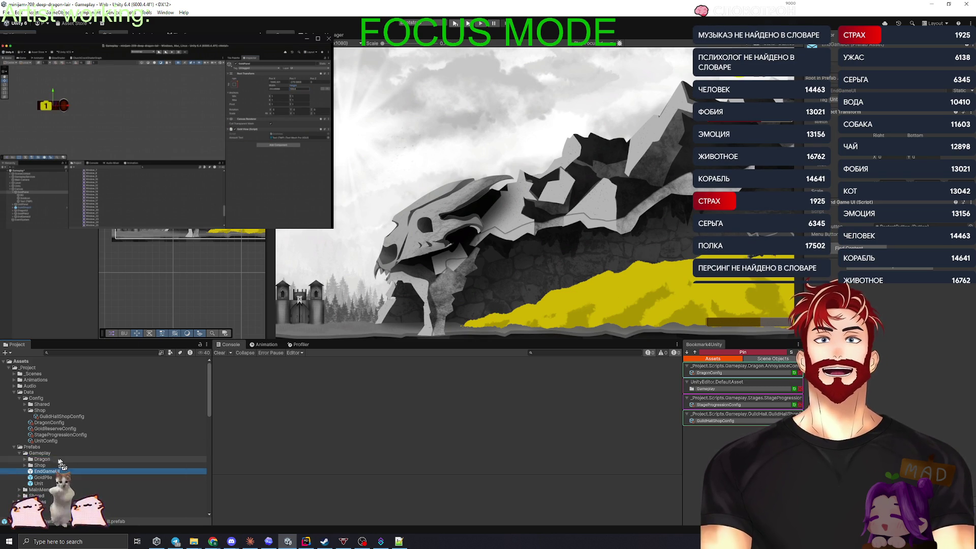
pyautogui.moveTo(40, 457); pyautogui.dragTo(40, 453)
pyautogui.moveTo(31, 193)
pyautogui.mouseDown()
pyautogui.moveTo(109, 424)
pyautogui.moveTo(40, 453)
pyautogui.mouseUp()
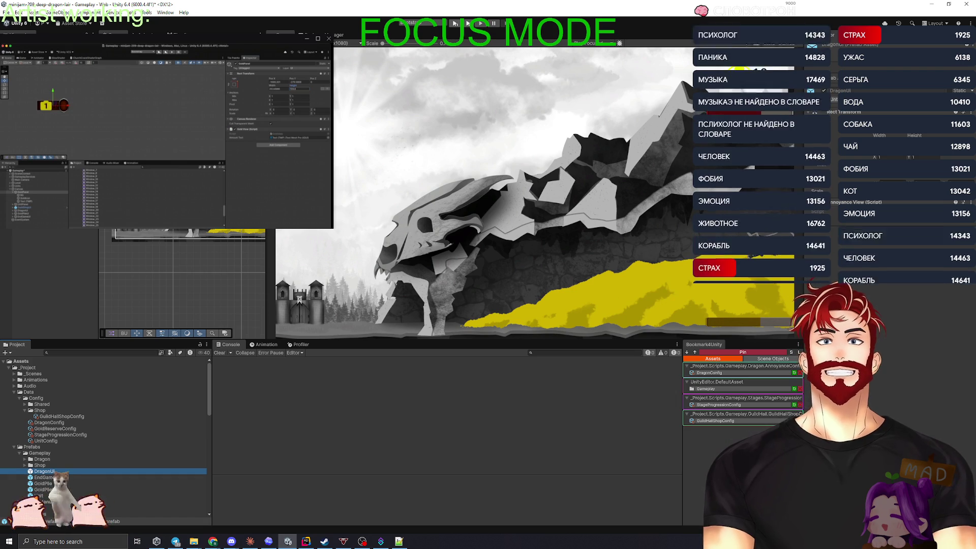
pyautogui.click(163, 428)
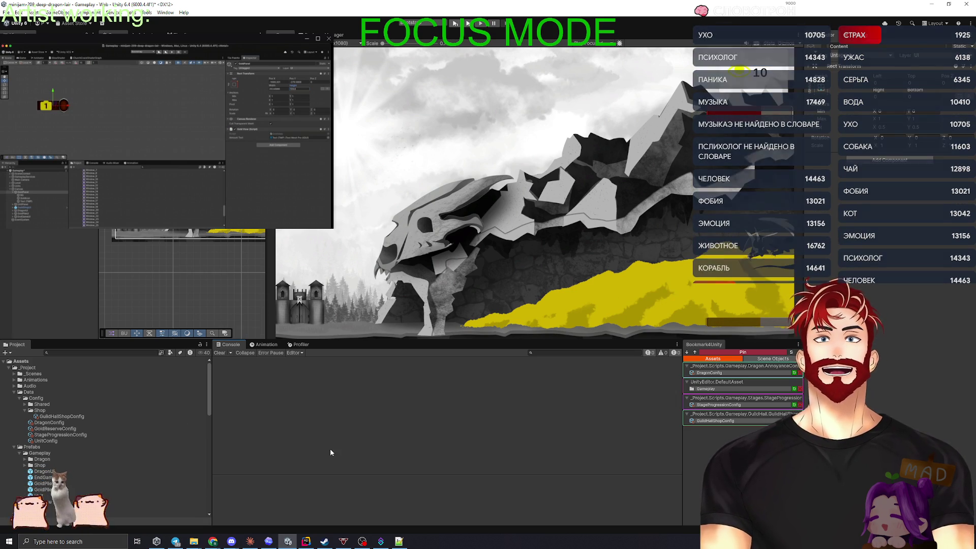
pyautogui.hotkey('alt', 'Tab')
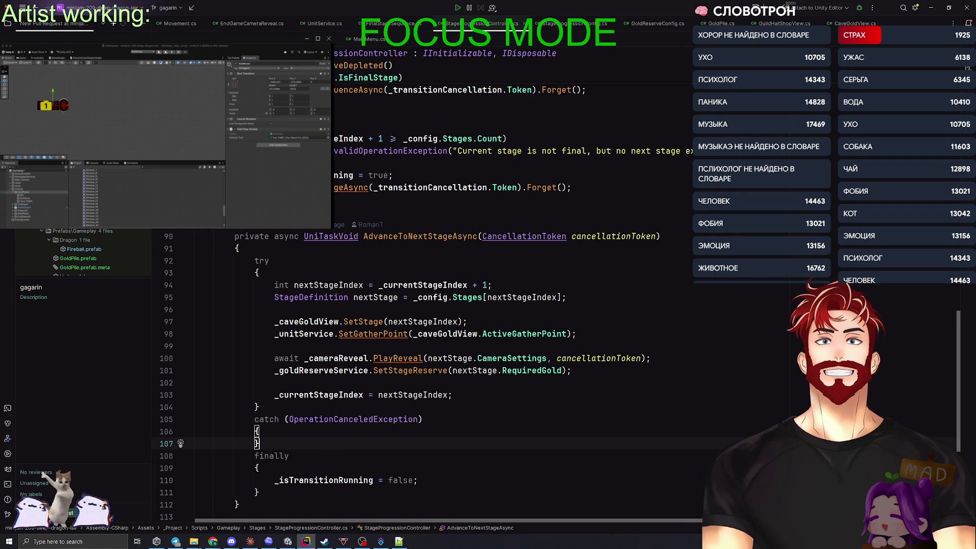
# Switch from Rider to the Unity editor, then on to Streamer.bot
pyautogui.hotkey('alt', 'Tab')
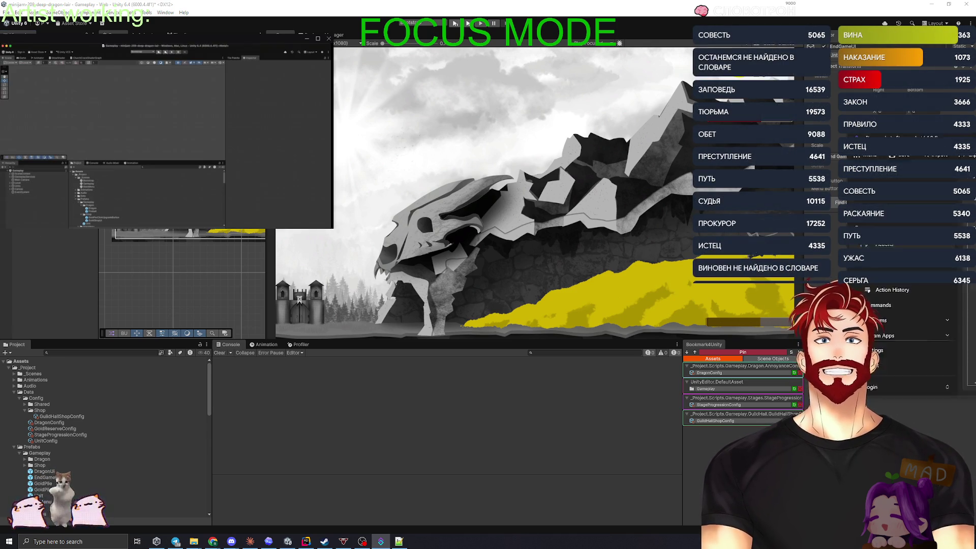
pyautogui.hotkey('alt', 'Tab')
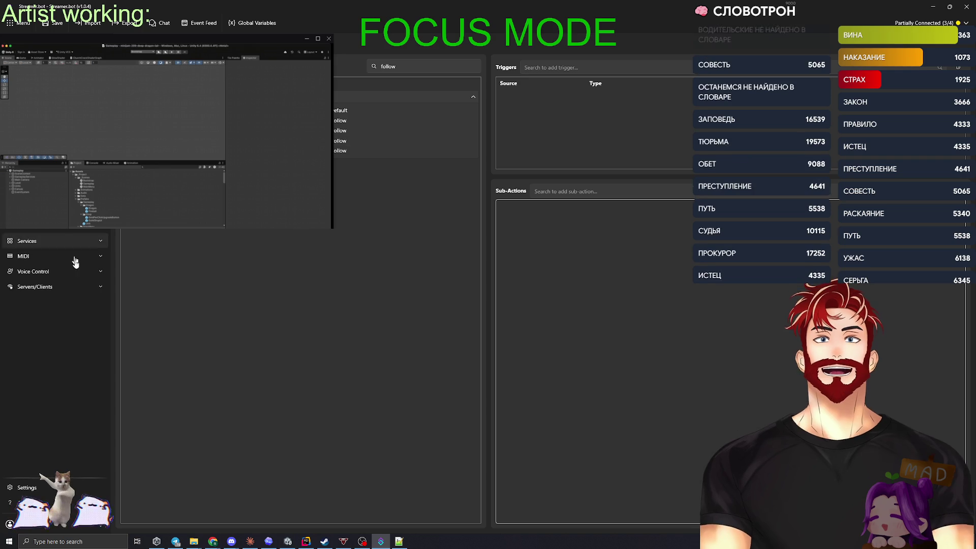
# Inspect the Twitch broadcaster and bot account connections under Integrations, then return to Unity
pyautogui.click(36, 232)
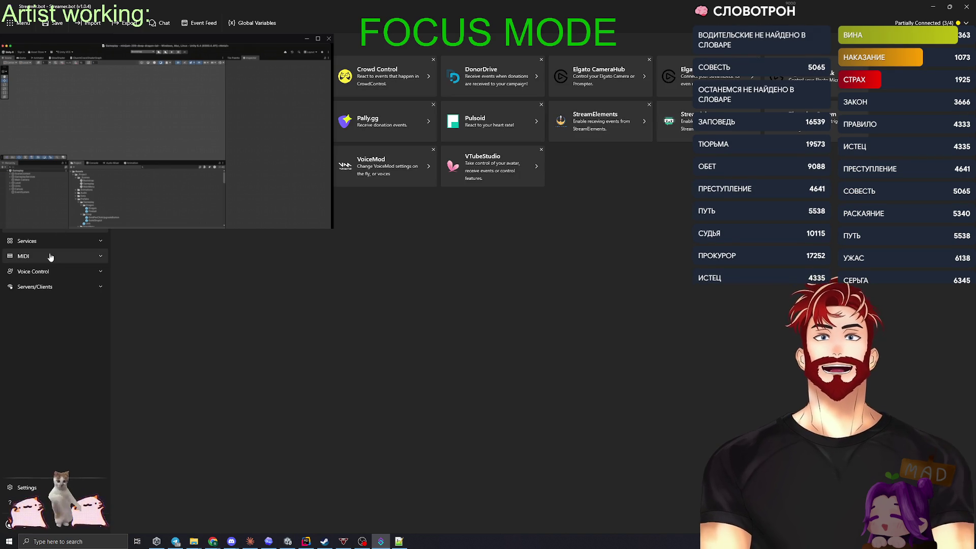
pyautogui.click(44, 242)
pyautogui.click(45, 247)
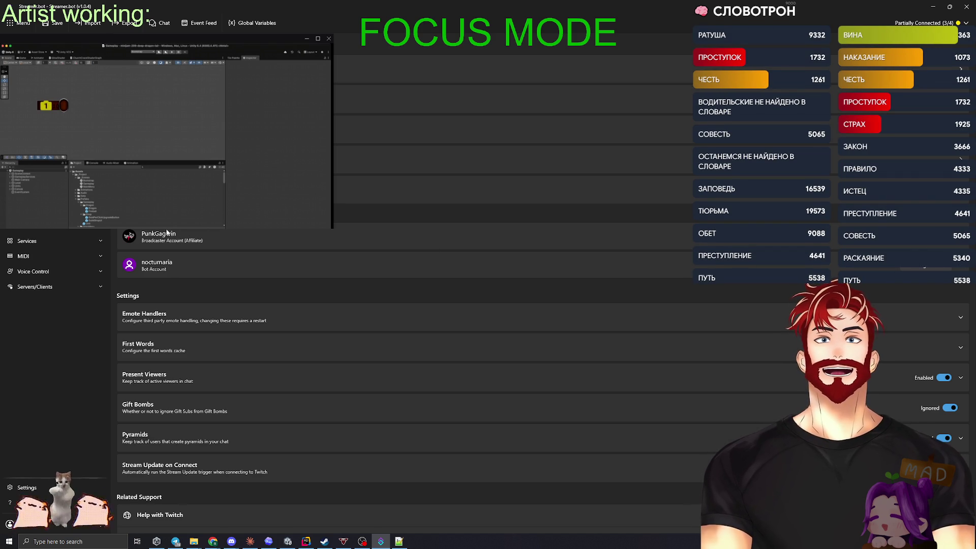
pyautogui.click(141, 236)
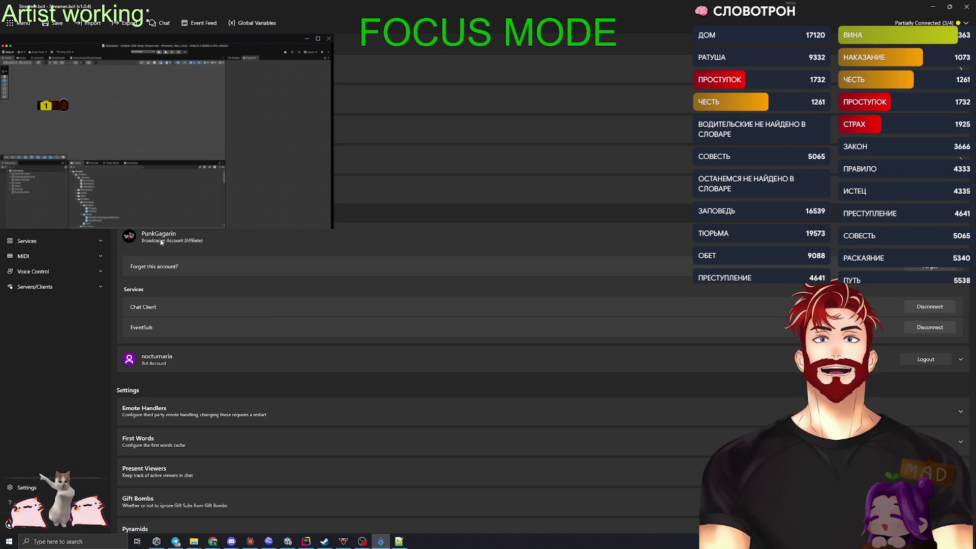
pyautogui.click(163, 239)
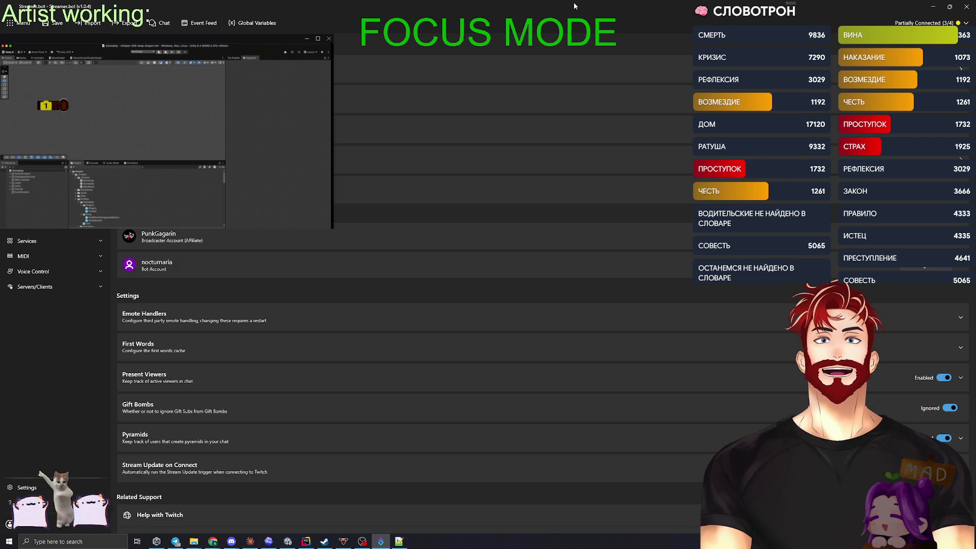
pyautogui.click(613, 269)
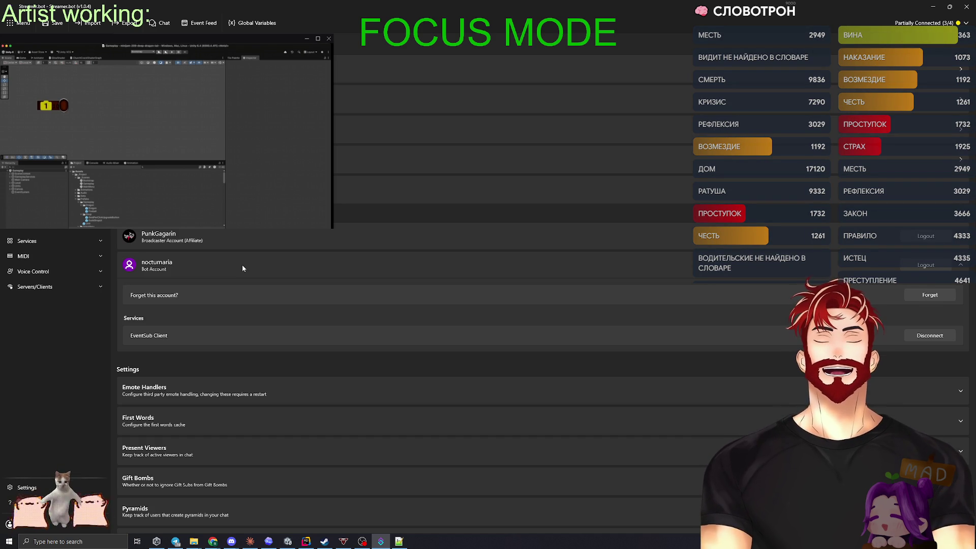
pyautogui.click(235, 272)
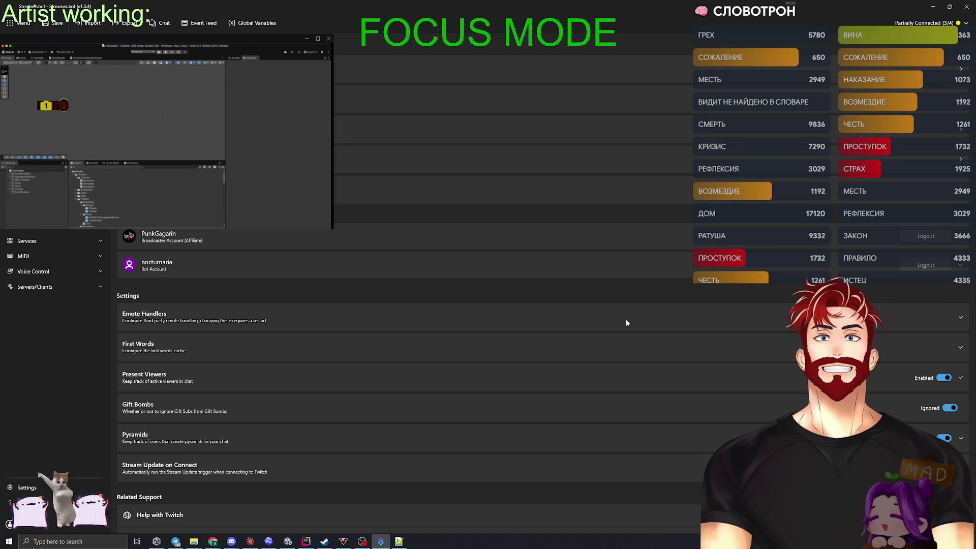
pyautogui.hotkey('alt', 'Tab')
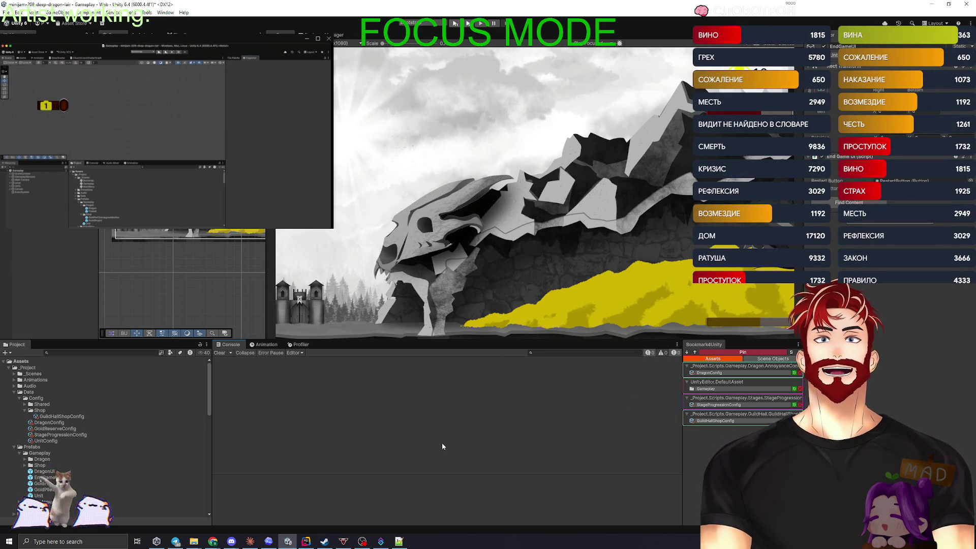
# Open Build Profiles and start a Web build
pyautogui.click(6, 13)
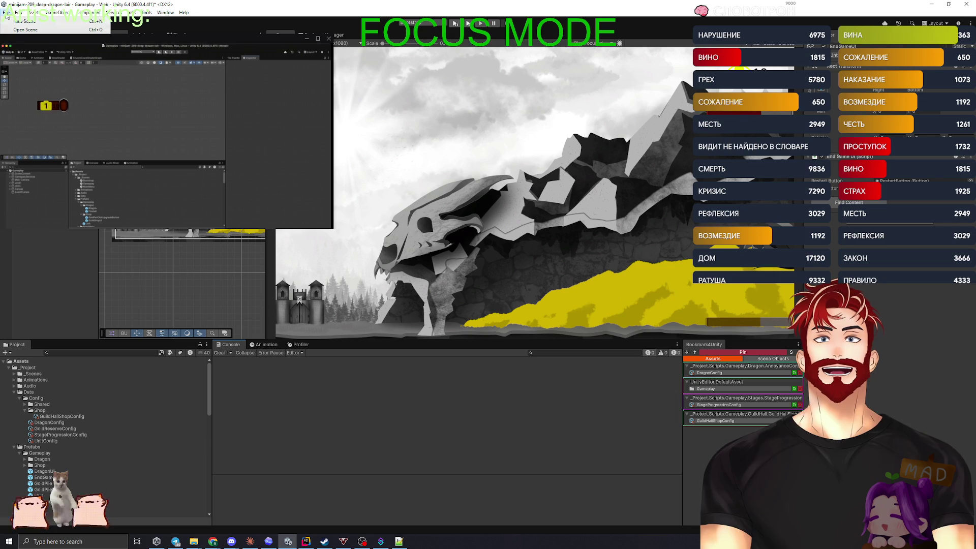
pyautogui.click(26, 97)
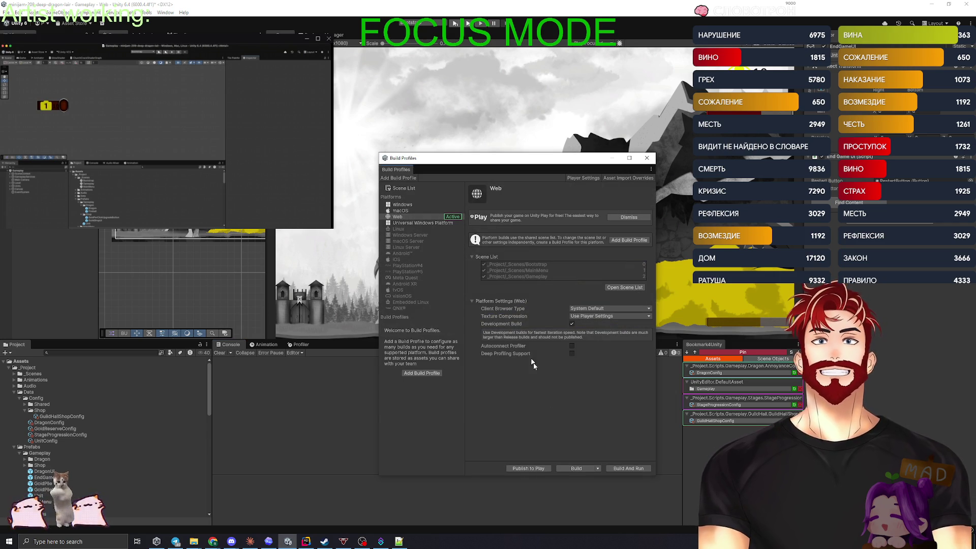
pyautogui.click(574, 468)
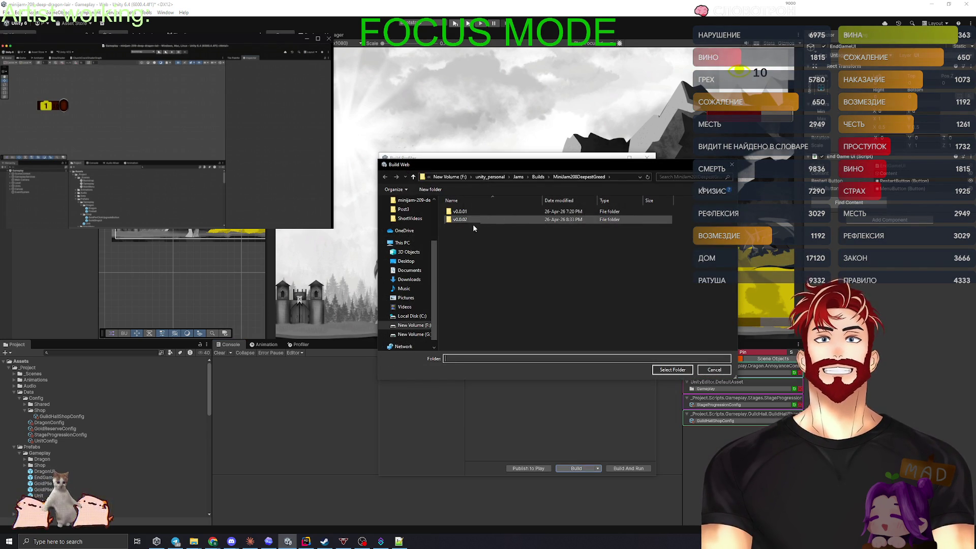
# Create a new v0.0.03 folder in the build folder picker
pyautogui.rightClick(469, 257)
pyautogui.moveTo(528, 382)
pyautogui.click(591, 382)
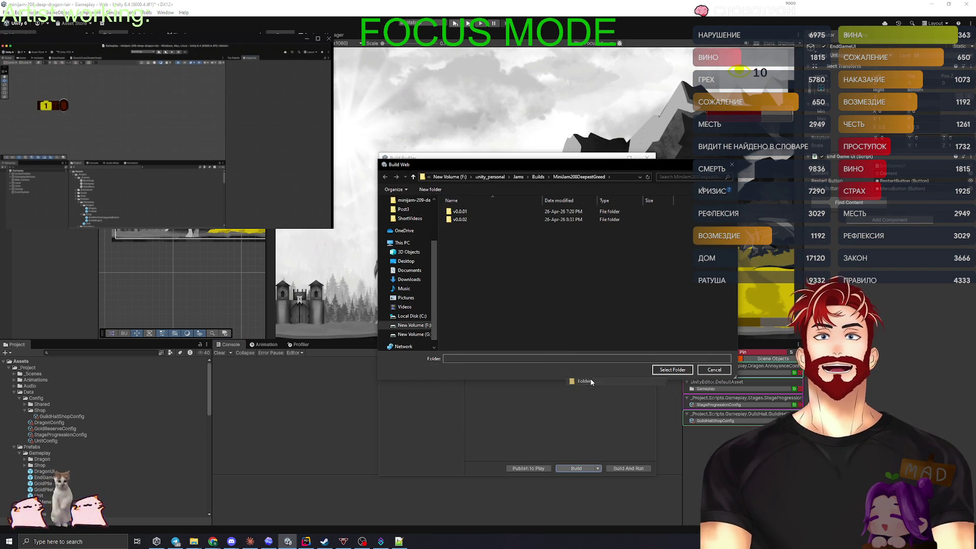
pyautogui.click(465, 227)
pyautogui.click(465, 227)
pyautogui.hotkey('shift', 'Tab')
pyautogui.hotkey('shift', 'Tab')
pyautogui.write('v0.0.02')
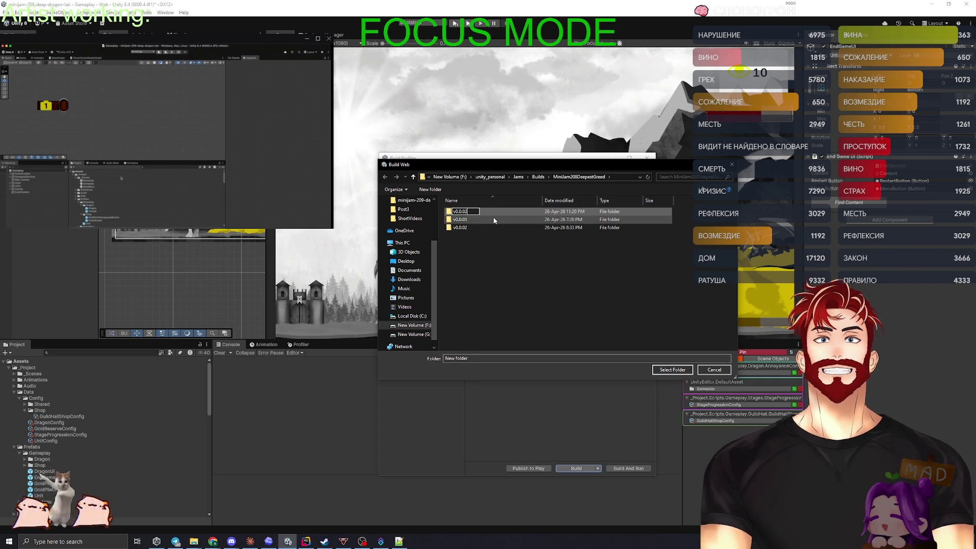
pyautogui.press('Return')
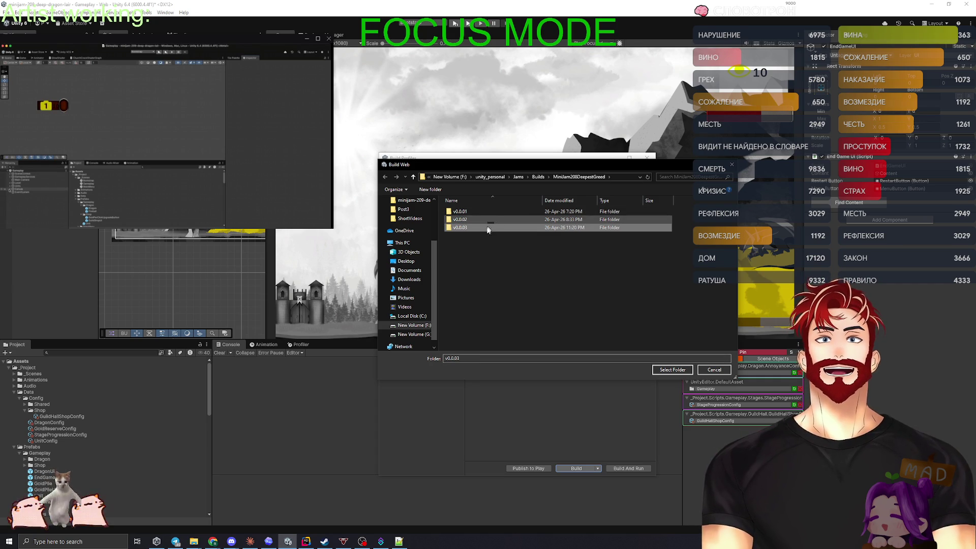
# Choose v0.0.03 as the build output and save the modified scene so the build proceeds
pyautogui.click(473, 228)
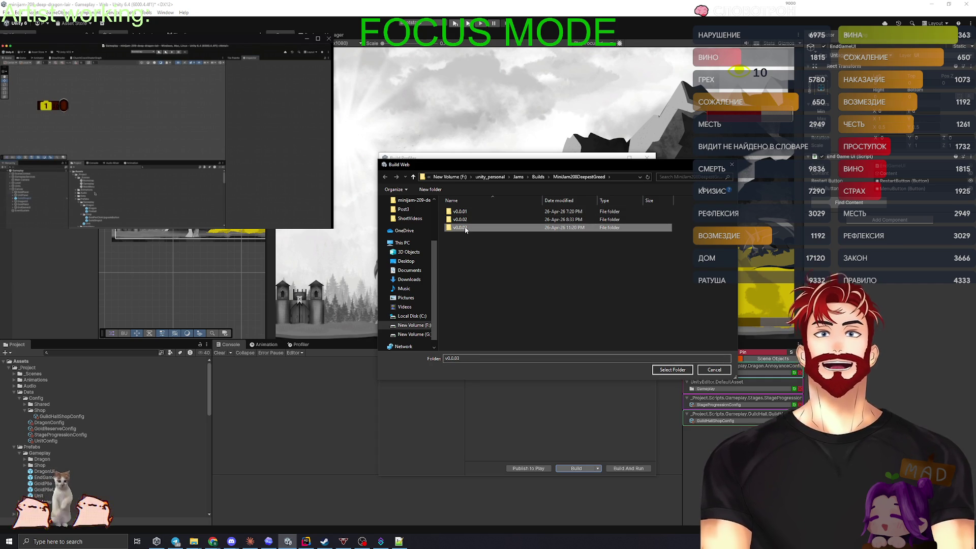
pyautogui.click(668, 371)
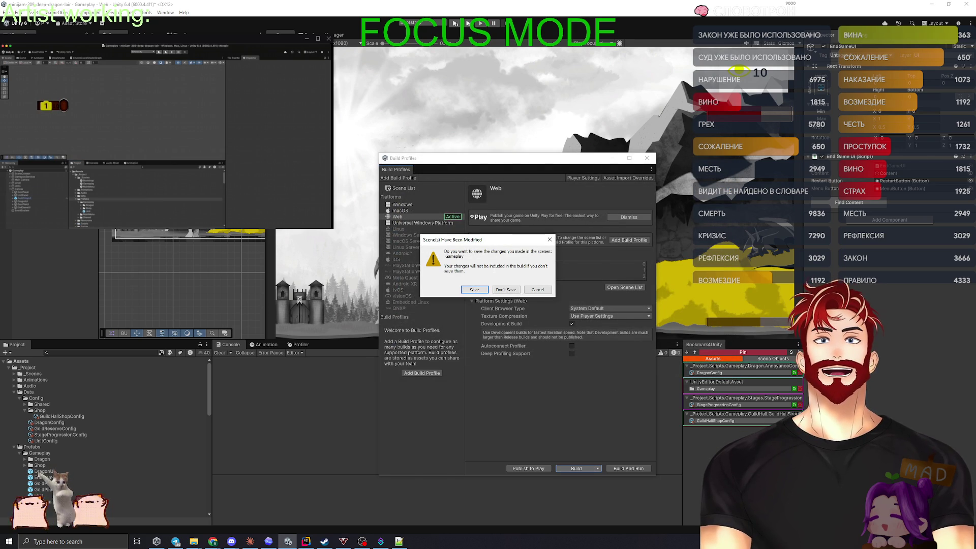
pyautogui.click(475, 291)
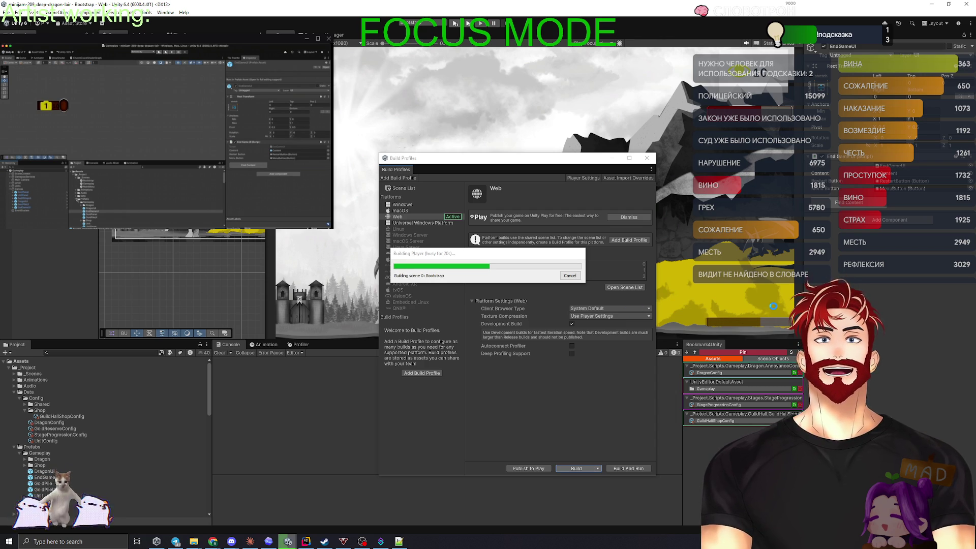
pyautogui.press('super+s')
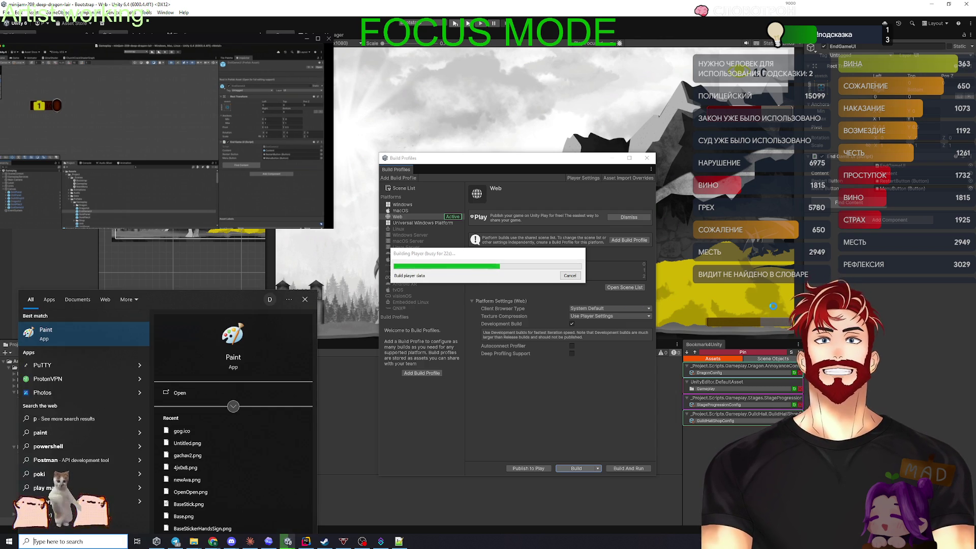
# Launch Paint and draw two side-by-side rectangles on the canvas
pyautogui.write('paint')
pyautogui.press('Return')
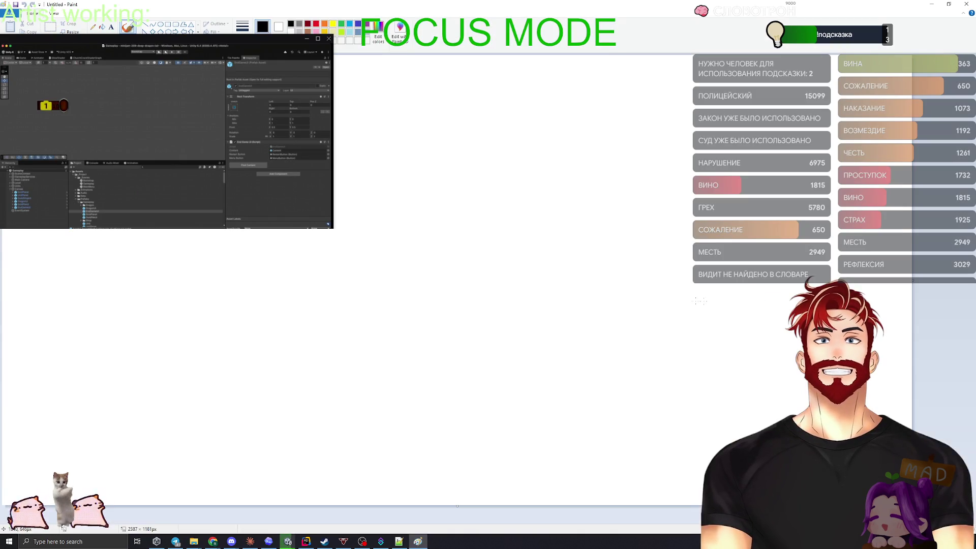
pyautogui.click(168, 24)
pyautogui.moveTo(119, 118)
pyautogui.mouseDown()
pyautogui.moveTo(257, 279)
pyautogui.moveTo(250, 296)
pyautogui.mouseUp()
pyautogui.click(93, 27)
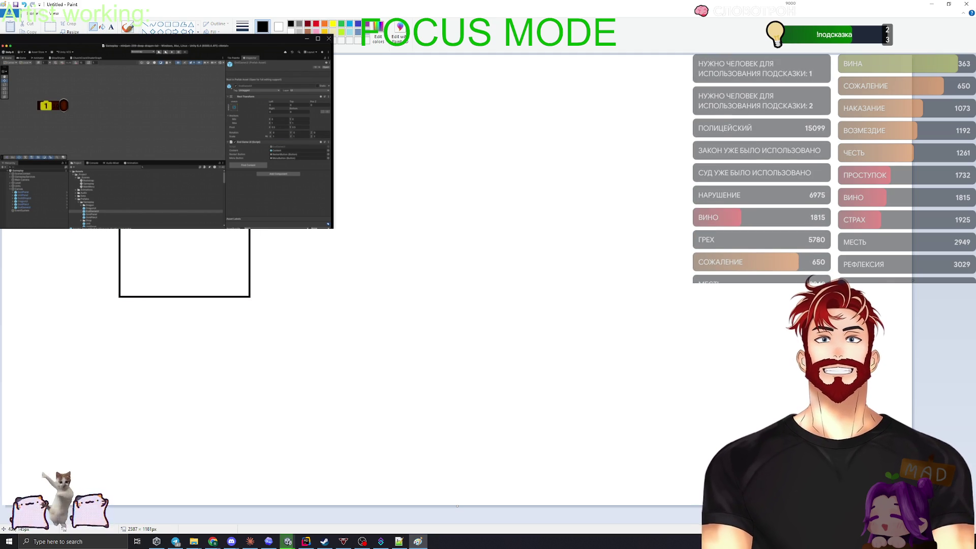
pyautogui.click(169, 27)
pyautogui.moveTo(325, 117)
pyautogui.mouseDown()
pyautogui.moveTo(464, 257)
pyautogui.moveTo(471, 301)
pyautogui.moveTo(456, 302)
pyautogui.moveTo(465, 300)
pyautogui.mouseUp()
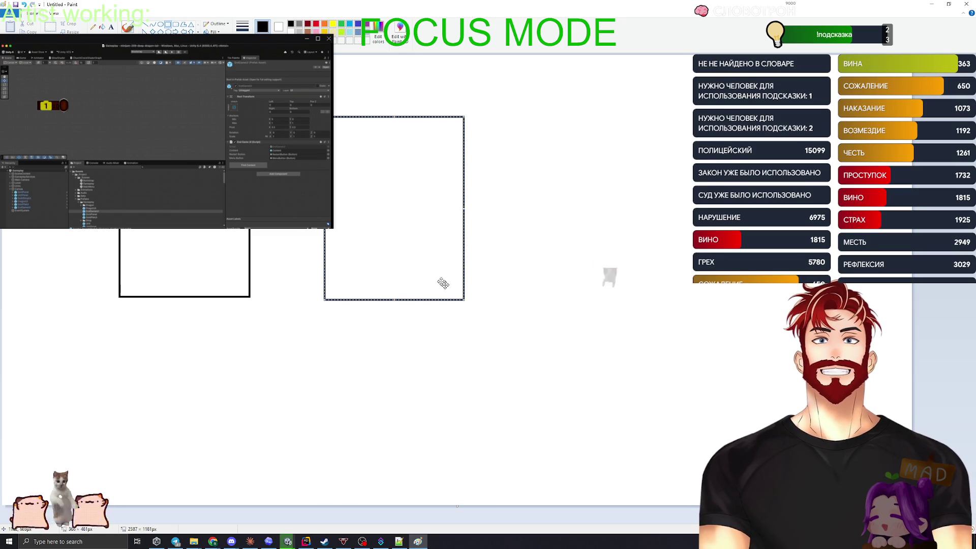
# Handwrite Tw above the right box and Noct inside it with the Pencil
pyautogui.click(93, 28)
pyautogui.moveTo(354, 88)
pyautogui.mouseDown()
pyautogui.moveTo(355, 107)
pyautogui.moveTo(363, 87)
pyautogui.moveTo(393, 95)
pyautogui.mouseUp()
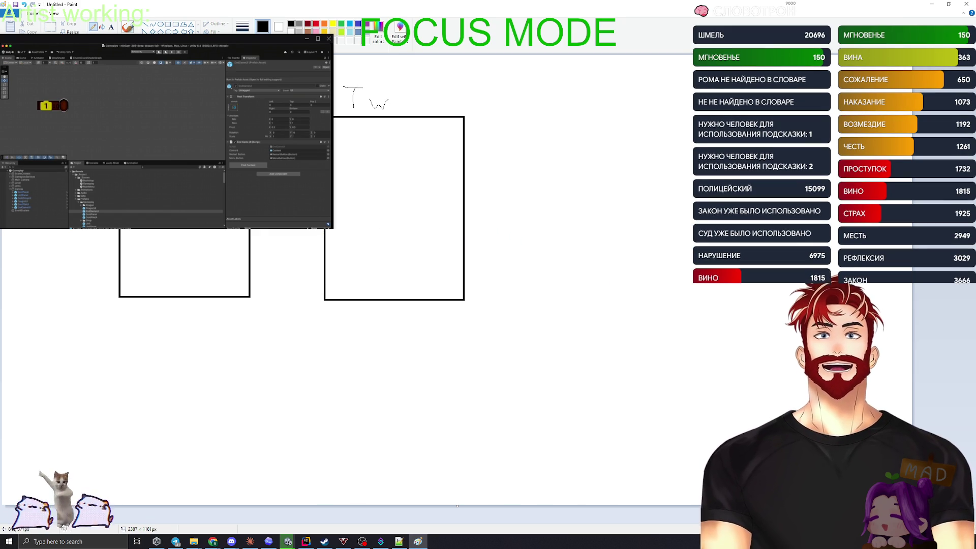
pyautogui.moveTo(342, 215); pyautogui.dragTo(370, 178)
pyautogui.moveTo(388, 197)
pyautogui.mouseDown()
pyautogui.moveTo(379, 201)
pyautogui.moveTo(423, 207)
pyautogui.mouseUp()
pyautogui.moveTo(416, 200); pyautogui.dragTo(434, 192)
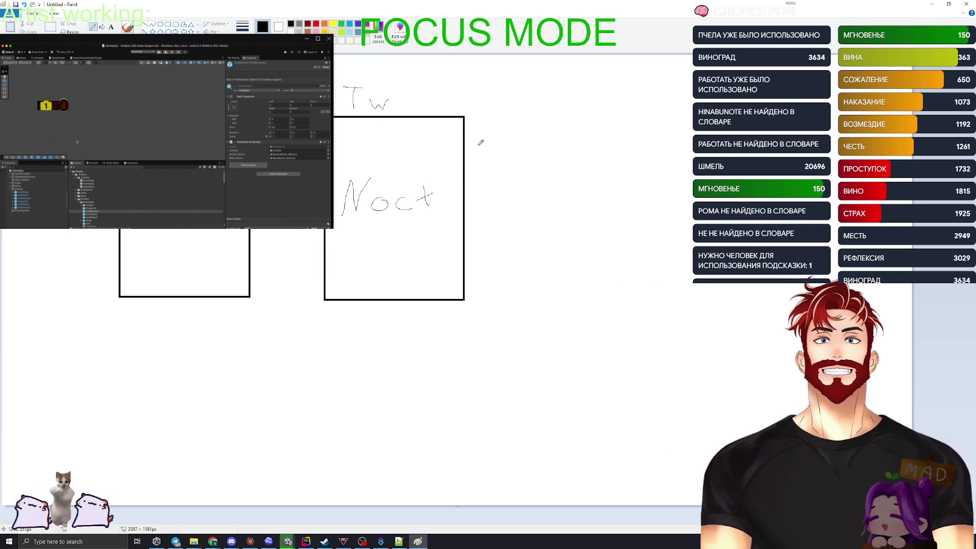
# Check Unity's build progress and undo an accidental hexagon on the canvas
pyautogui.moveTo(288, 542)
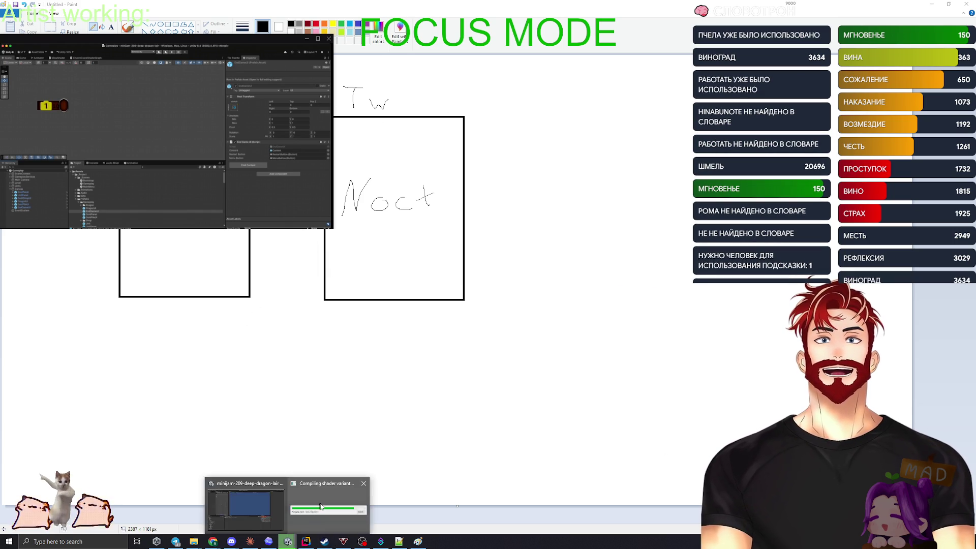
pyautogui.click(321, 506)
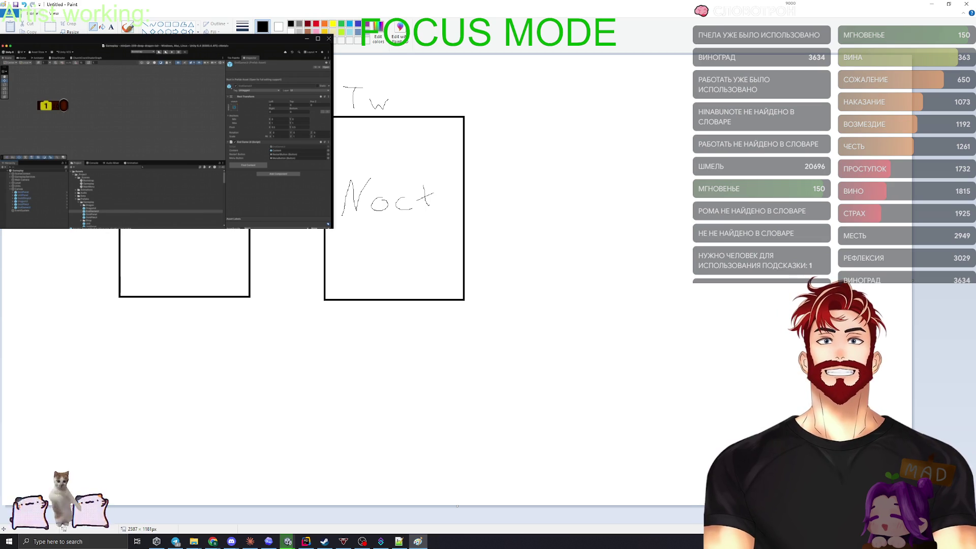
pyautogui.moveTo(130, 341)
pyautogui.mouseDown()
pyautogui.moveTo(246, 381)
pyautogui.moveTo(474, 432)
pyautogui.mouseUp()
pyautogui.hotkey('ctrl', 'z')
# Draw a wide box beneath the two boxes and label it StreamerBot
pyautogui.click(169, 25)
pyautogui.moveTo(125, 331); pyautogui.dragTo(460, 416)
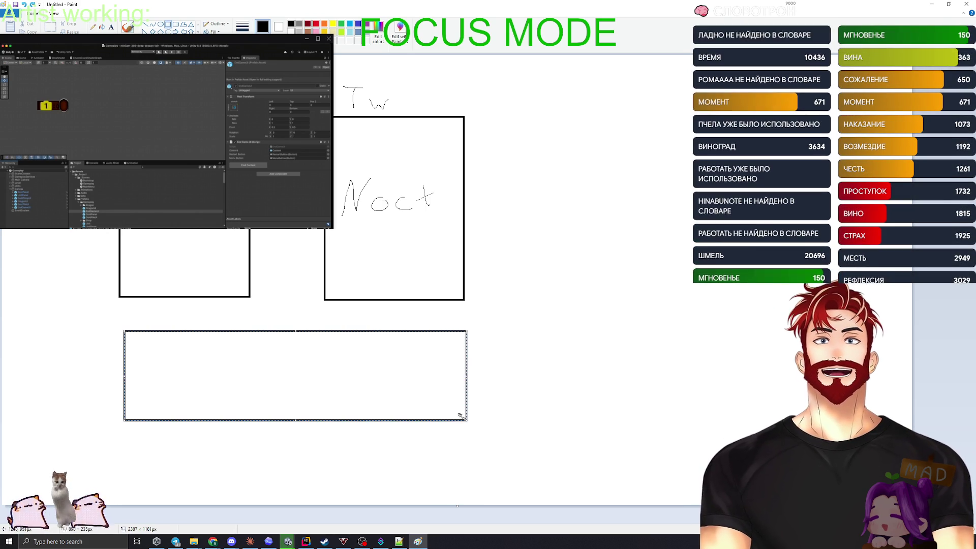
pyautogui.click(111, 26)
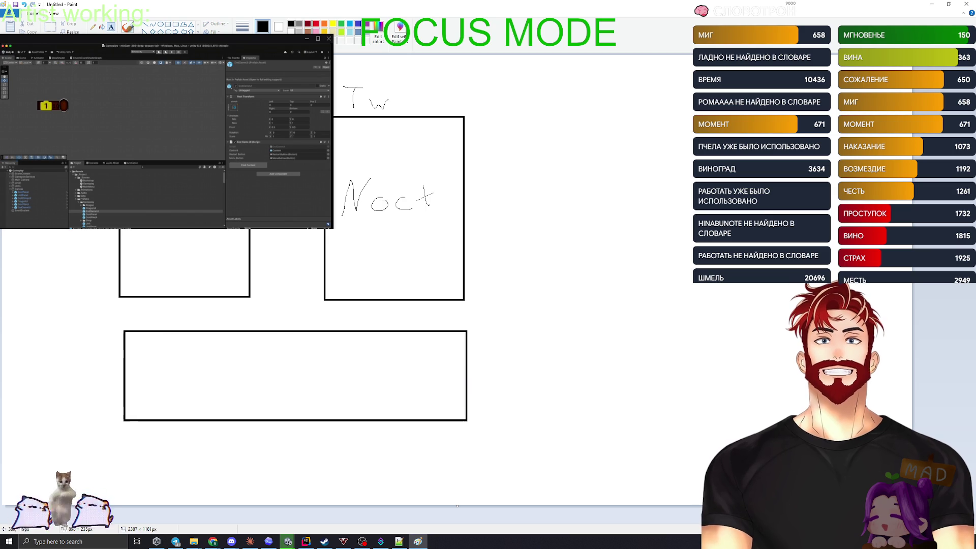
pyautogui.click(213, 353)
pyautogui.write('StreamerBot')
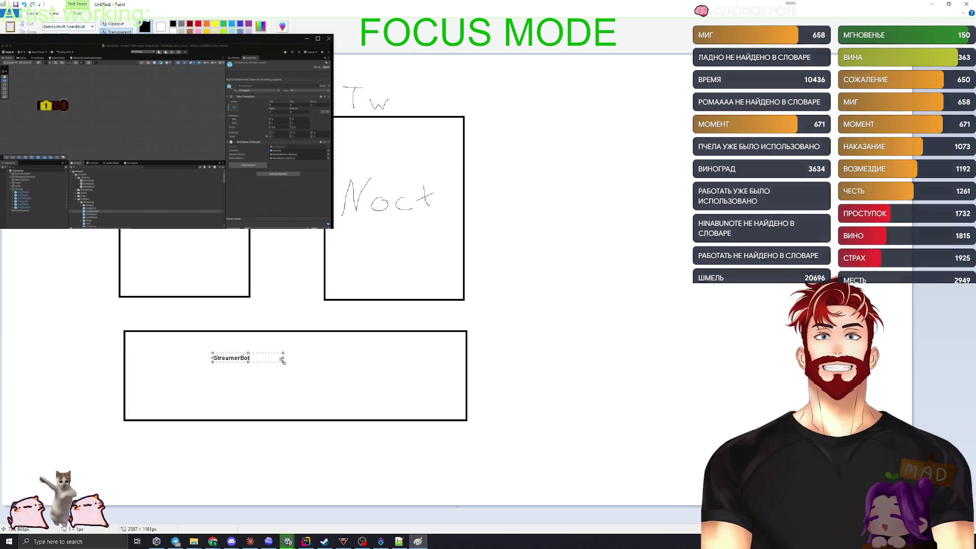
pyautogui.moveTo(284, 361); pyautogui.dragTo(330, 383)
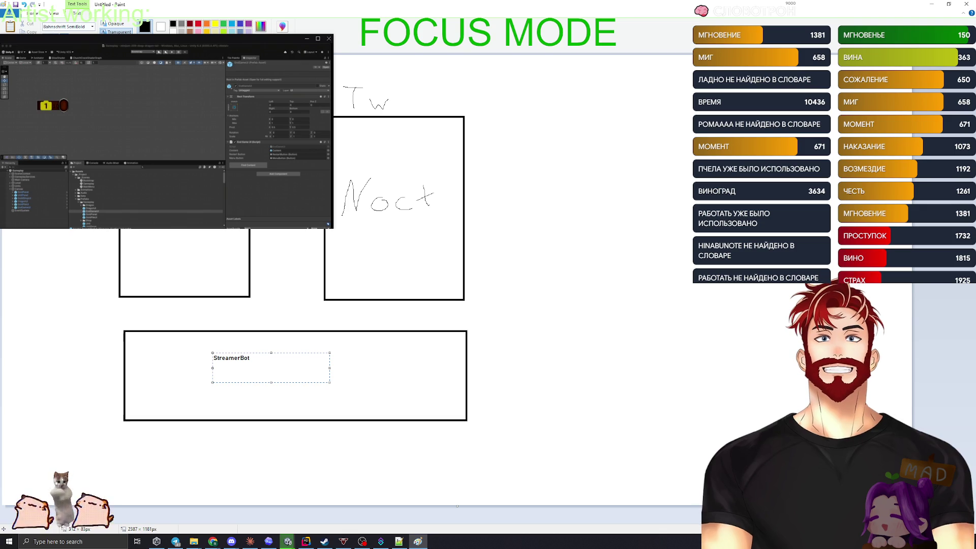
pyautogui.hotkey('ctrl', 'a')
pyautogui.write('Str')
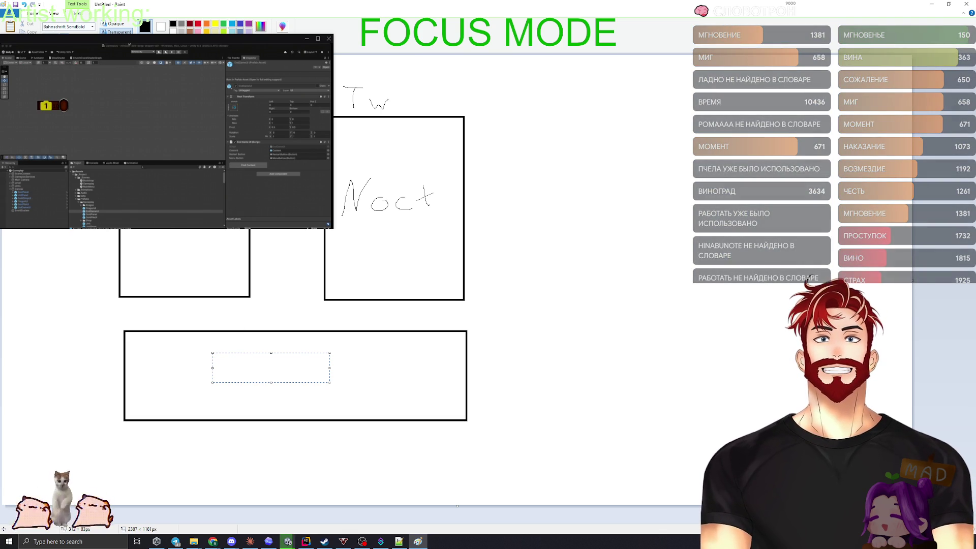
pyautogui.write('StreamerBot')
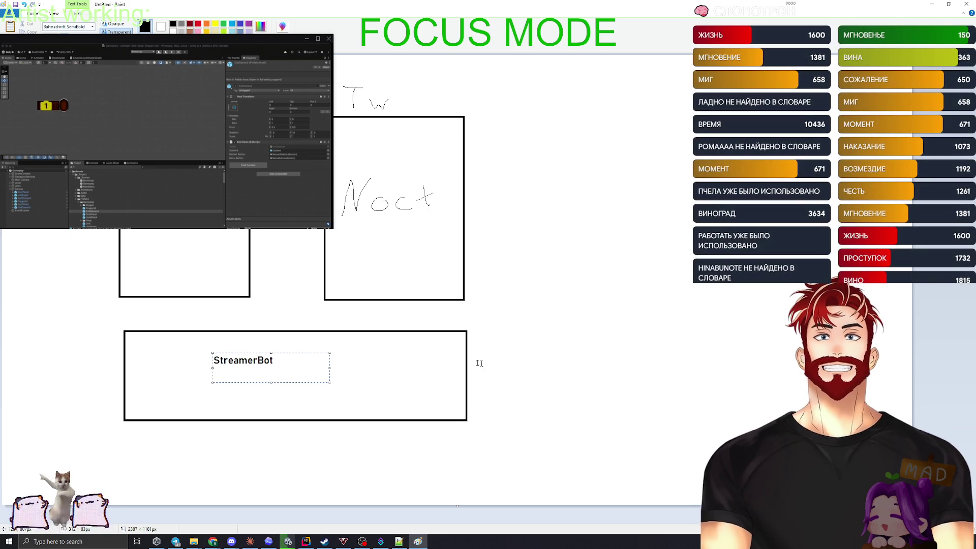
pyautogui.click(310, 382)
pyautogui.click(436, 386)
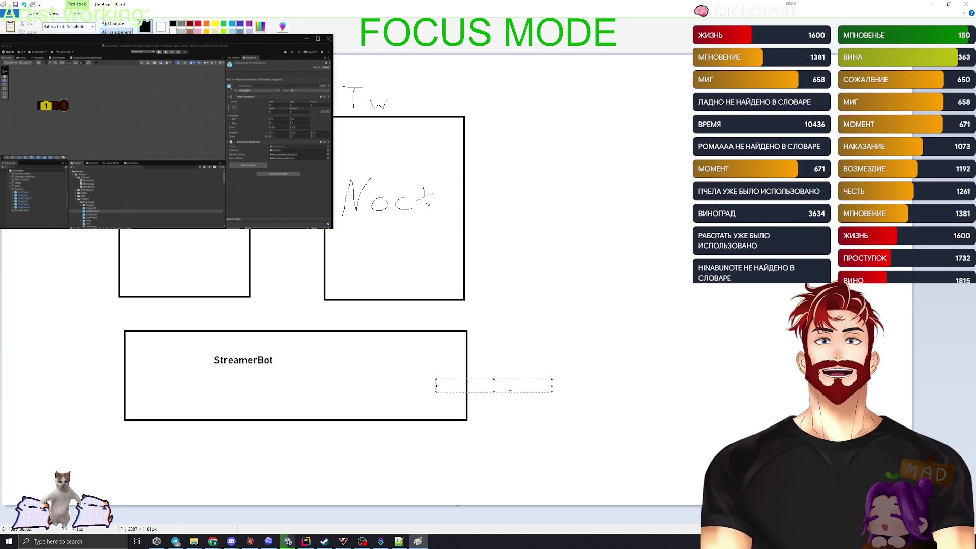
pyautogui.click(542, 321)
# Add another box below StreamerBot labelled ChatGpt
pyautogui.click(167, 24)
pyautogui.moveTo(127, 444); pyautogui.dragTo(463, 492)
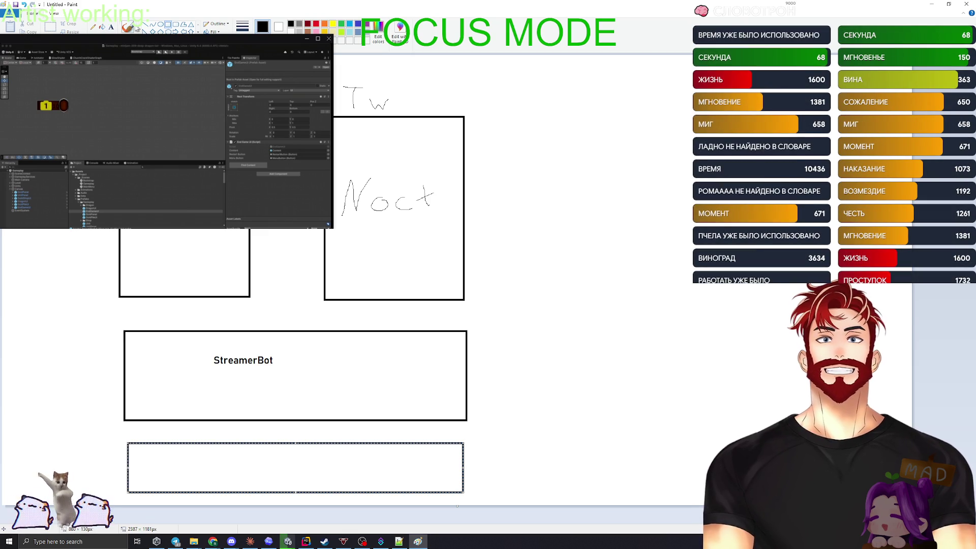
pyautogui.click(111, 27)
pyautogui.click(244, 462)
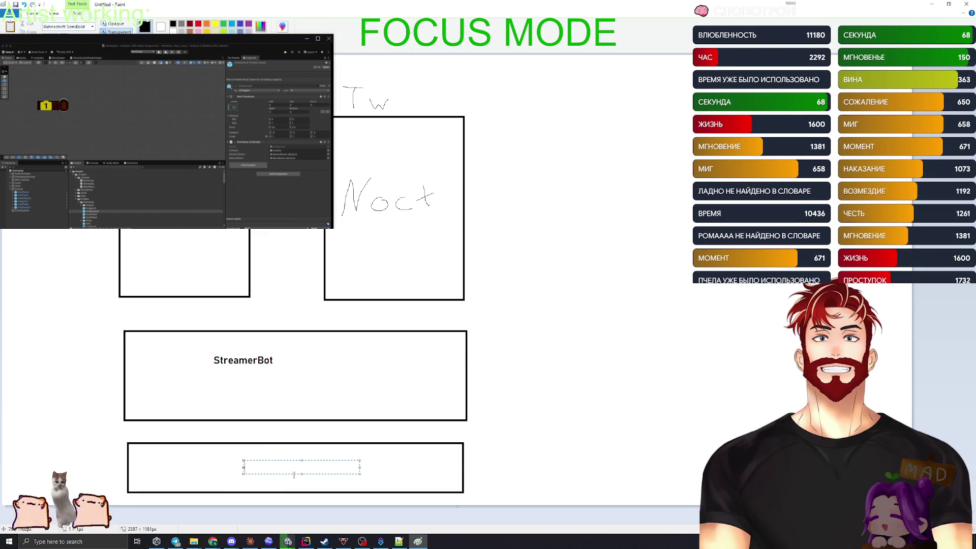
pyautogui.write('ChatGpt')
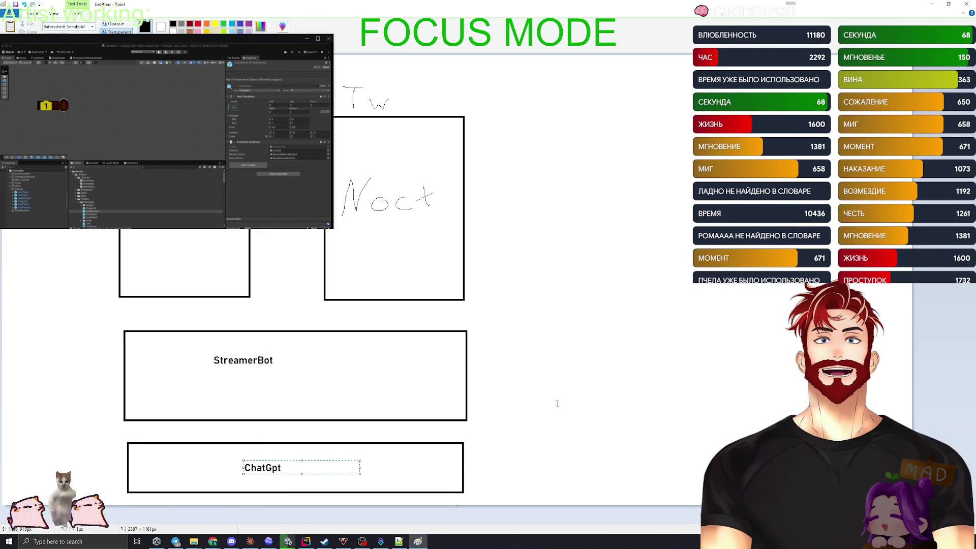
pyautogui.click(557, 403)
# Draw arrows linking the left box and Noct to StreamerBot, and StreamerBot to ChatGpt
pyautogui.click(93, 27)
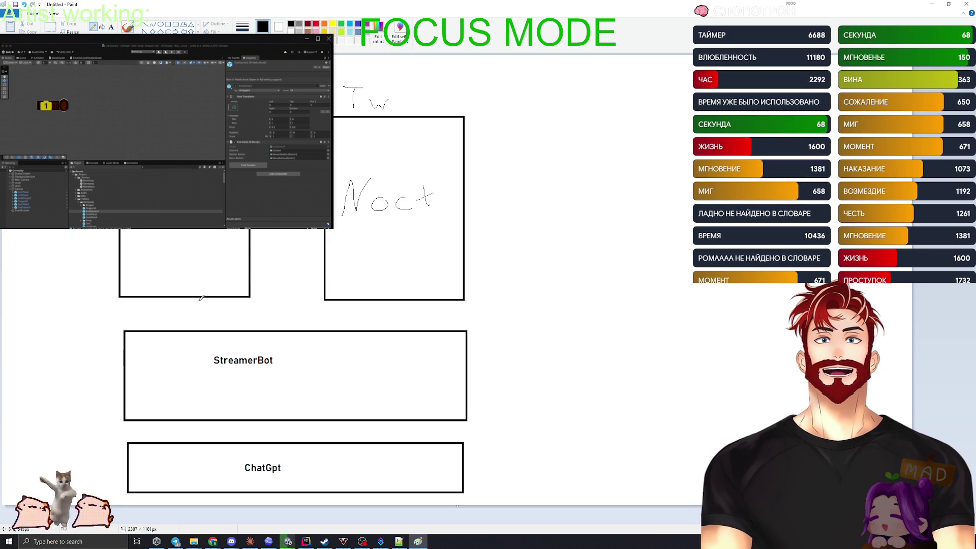
pyautogui.moveTo(199, 301); pyautogui.dragTo(214, 328)
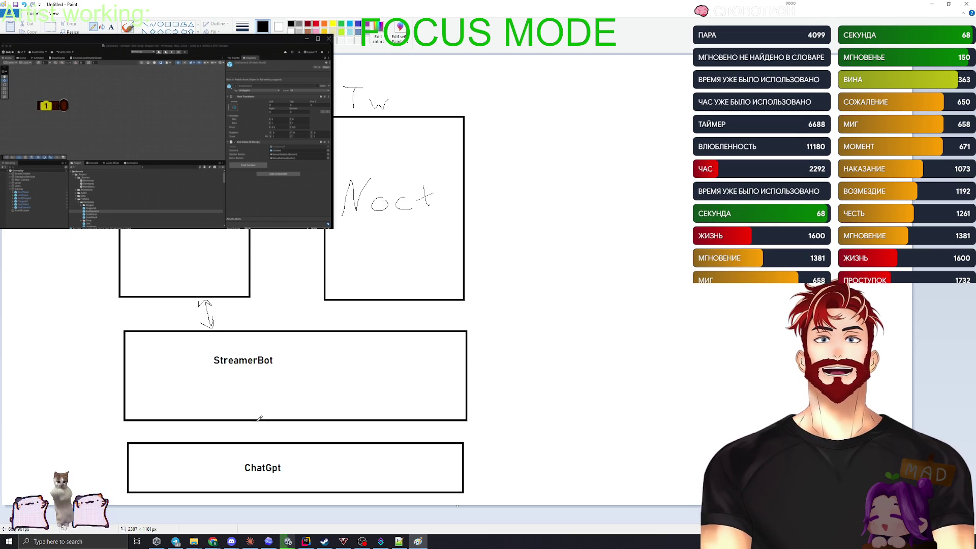
pyautogui.moveTo(257, 428); pyautogui.dragTo(268, 438)
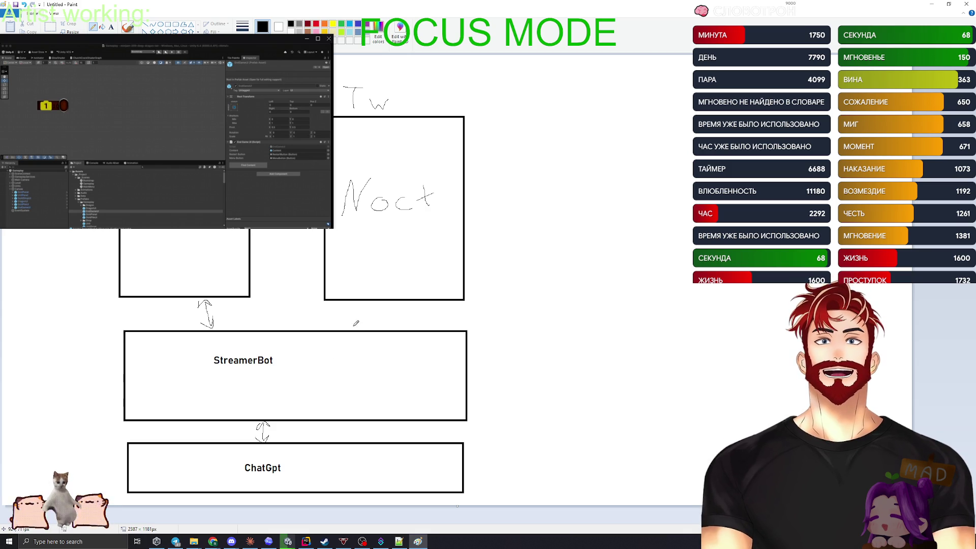
pyautogui.moveTo(358, 328)
pyautogui.mouseDown()
pyautogui.moveTo(366, 305)
pyautogui.moveTo(356, 332)
pyautogui.mouseUp()
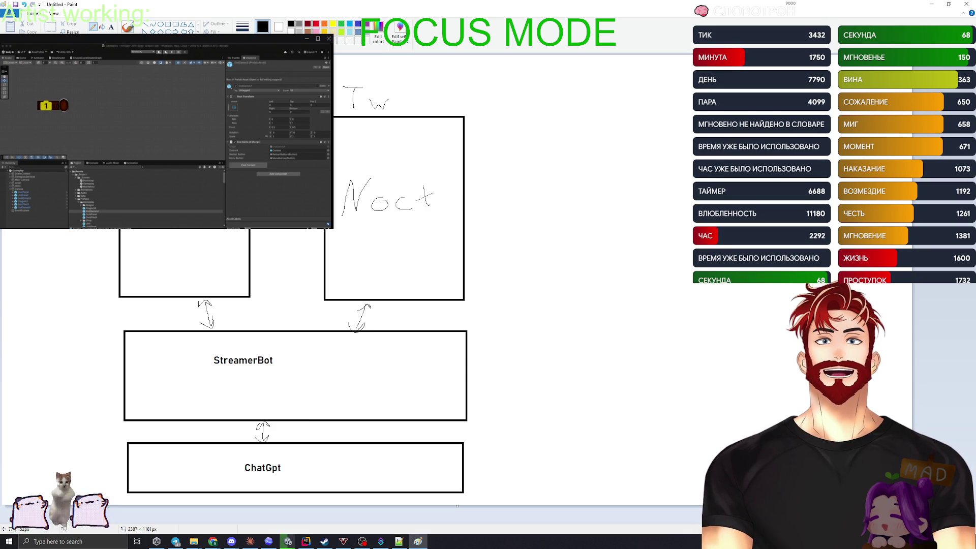
# Draw a tall box right of Noct, handwrite Cha inside it, then close Paint
pyautogui.click(168, 25)
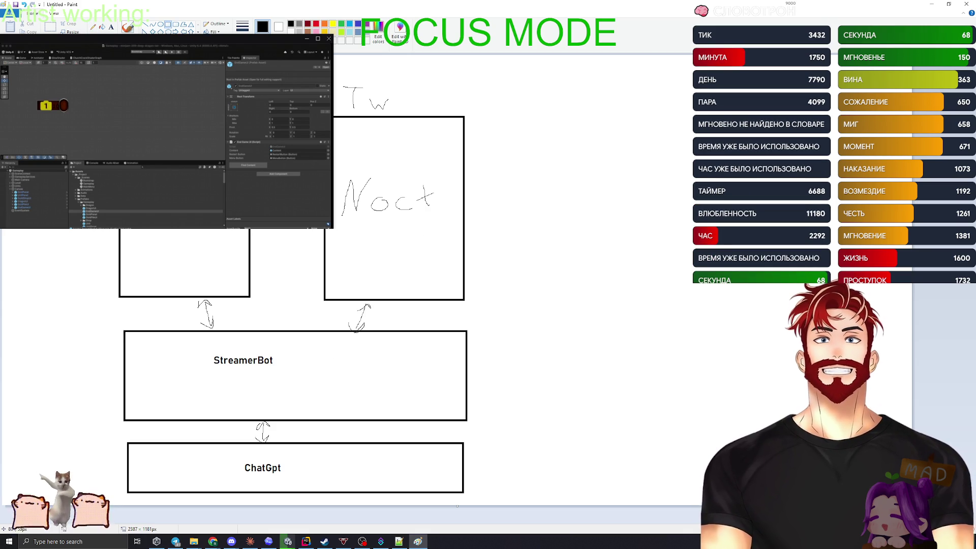
pyautogui.moveTo(523, 128); pyautogui.dragTo(665, 307)
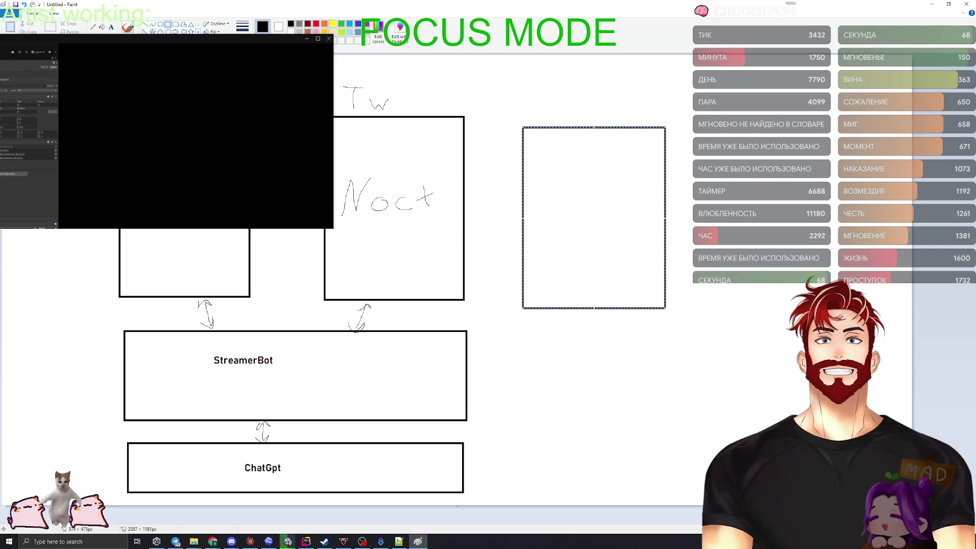
pyautogui.click(93, 26)
pyautogui.moveTo(527, 100); pyautogui.dragTo(557, 99)
pyautogui.moveTo(542, 101); pyautogui.dragTo(543, 120)
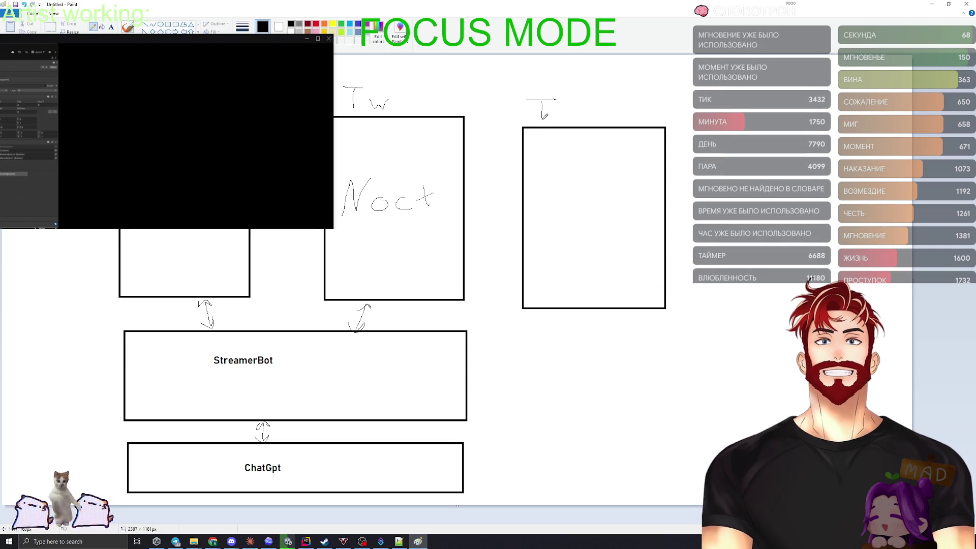
pyautogui.hotkey('ctrl', 'z')
pyautogui.hotkey('ctrl', 'z')
pyautogui.hotkey('ctrl', 'z')
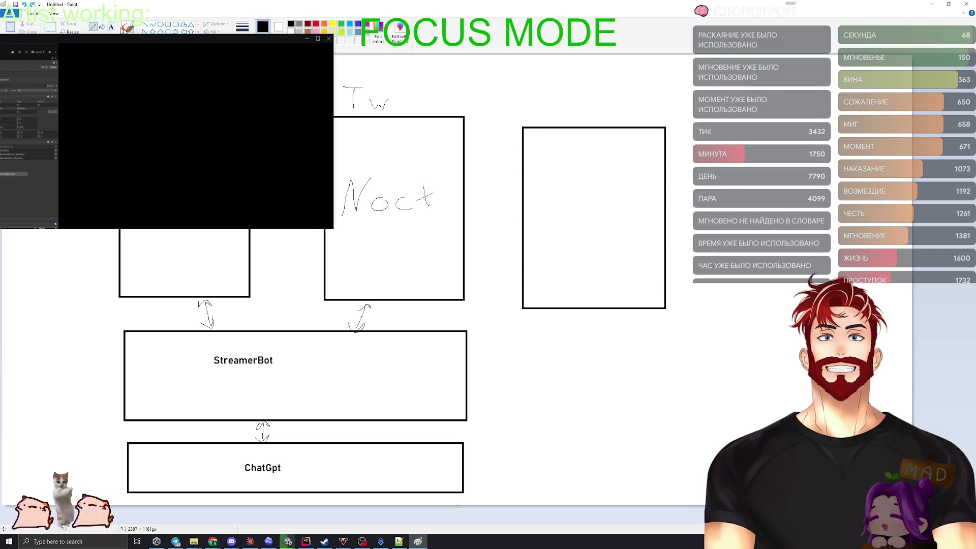
pyautogui.moveTo(550, 159)
pyautogui.mouseDown()
pyautogui.moveTo(565, 206)
pyautogui.moveTo(625, 206)
pyautogui.mouseUp()
pyautogui.moveTo(633, 171)
pyautogui.mouseDown()
pyautogui.moveTo(640, 193)
pyautogui.moveTo(641, 172)
pyautogui.mouseUp()
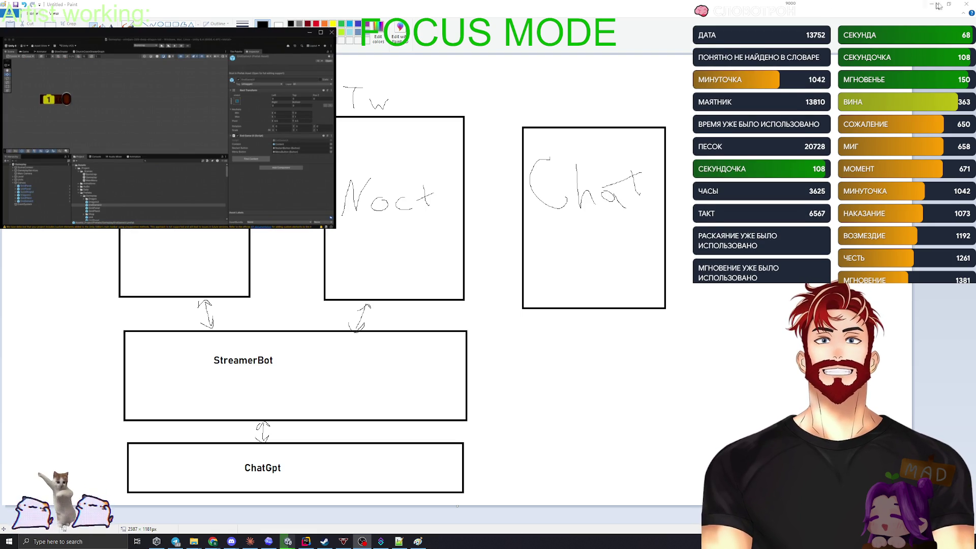
pyautogui.hotkey('alt', 'F4')
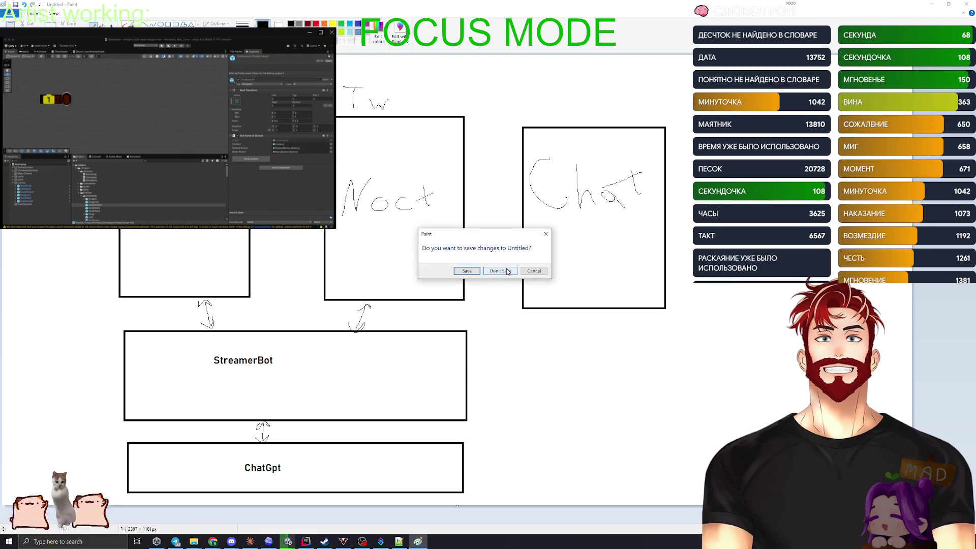
pyautogui.click(501, 270)
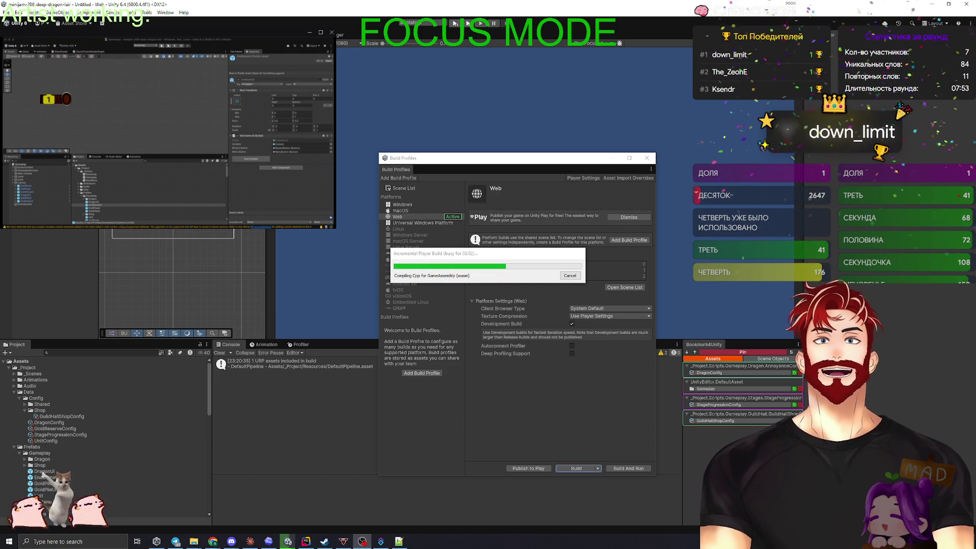
pyautogui.moveTo(212, 541)
pyautogui.click(140, 511)
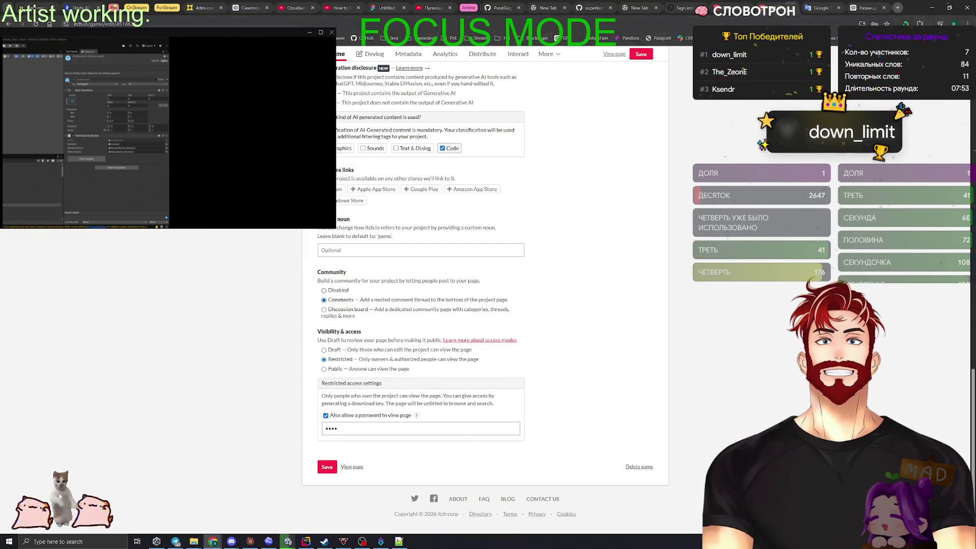
# View the public Dragon Lair game page, then close that tab to return to the edit page
pyautogui.click(352, 466)
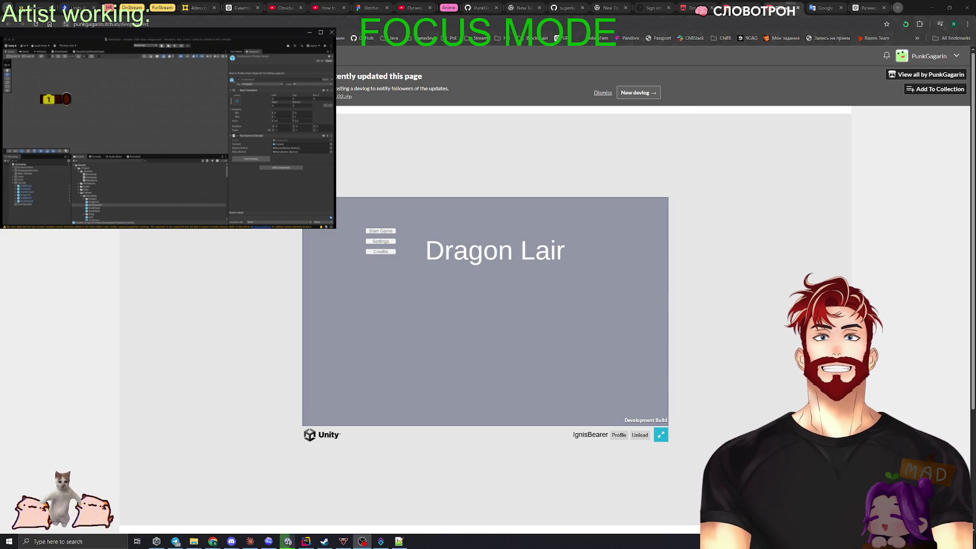
pyautogui.click(94, 148)
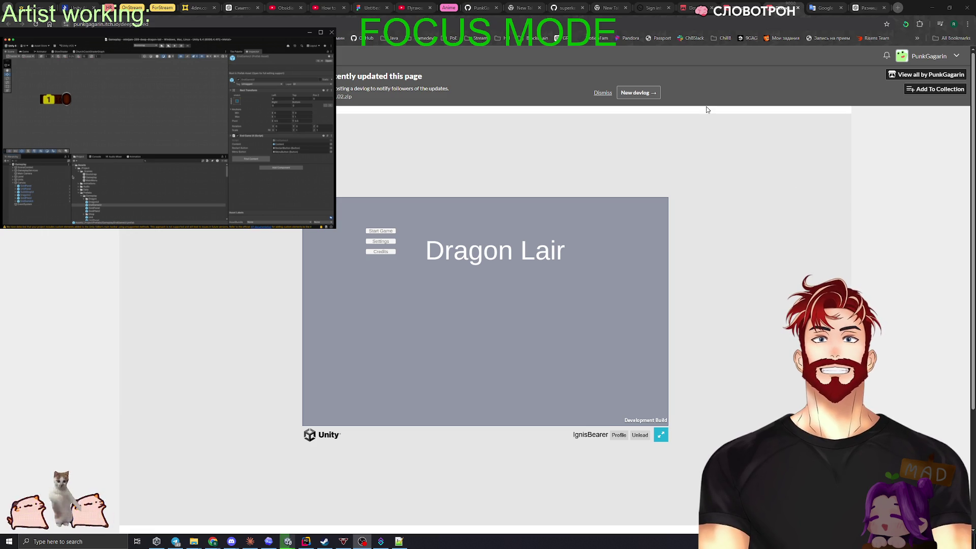
pyautogui.hotkey('ctrl', 'w')
# Select GoldPanel and check the running Web build's progress window, then dismiss it
pyautogui.click(60, 187)
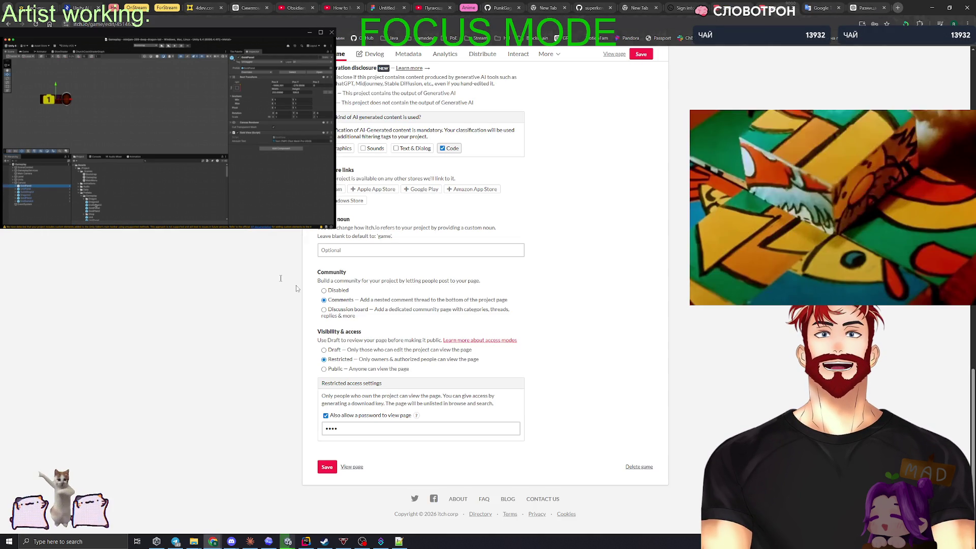
pyautogui.moveTo(288, 541)
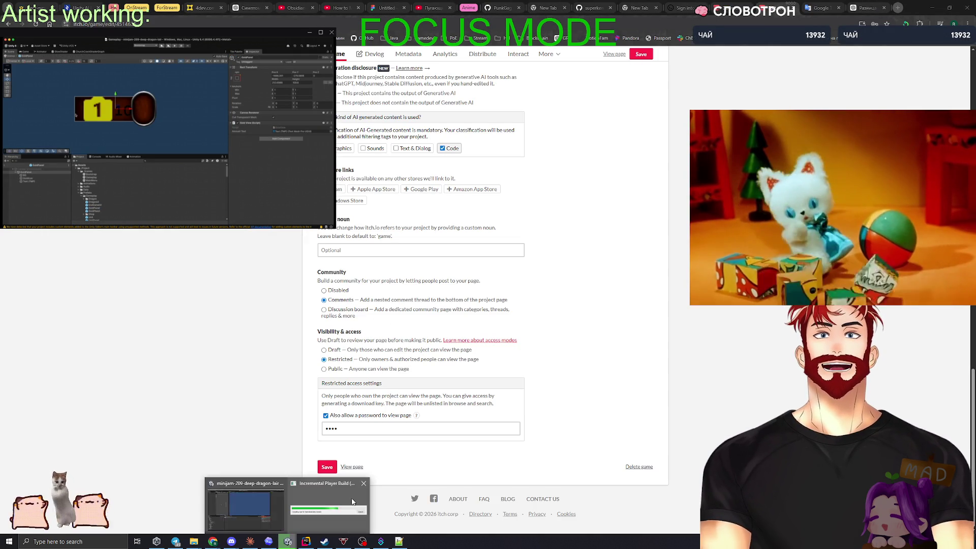
pyautogui.click(352, 502)
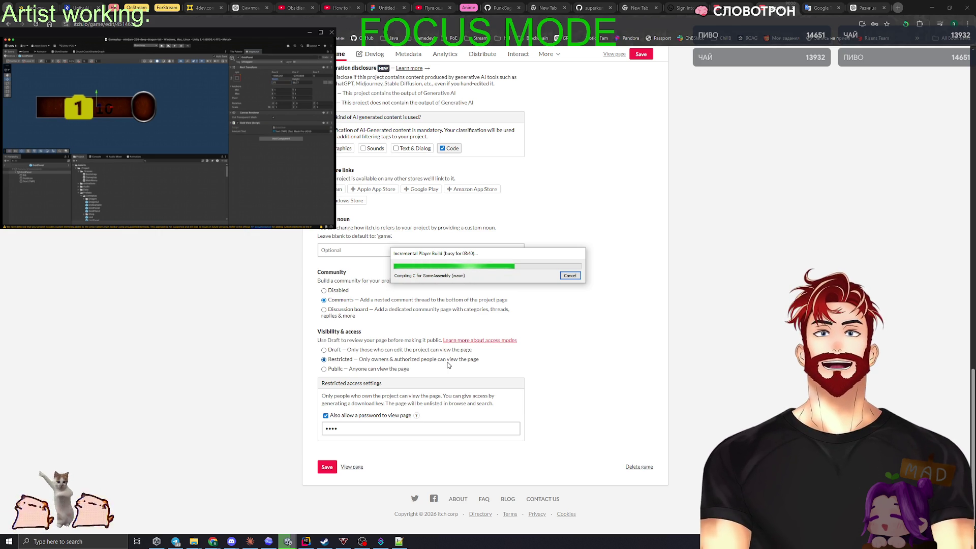
pyautogui.click(569, 276)
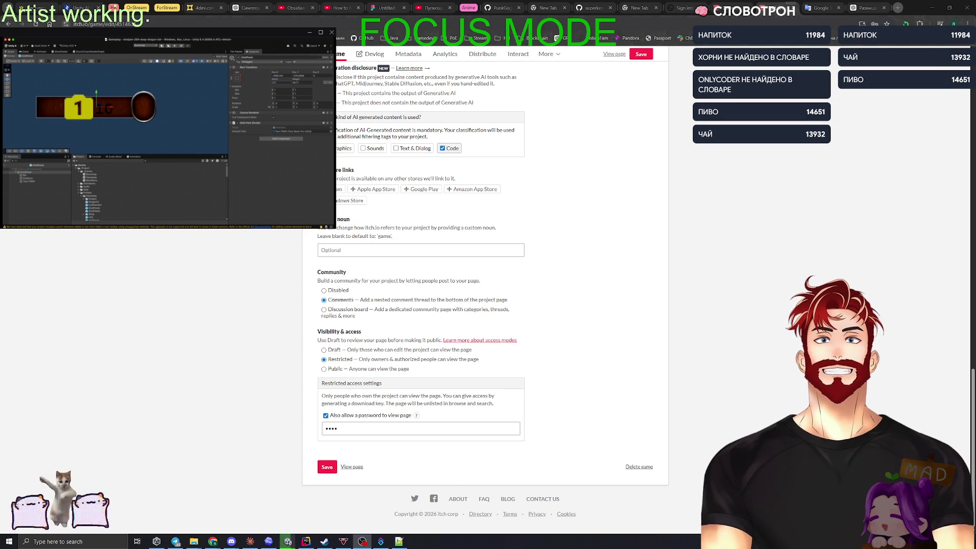
# Check the GoldBar object's colour, then minimize the browser and switch to the Miro board
pyautogui.click(49, 178)
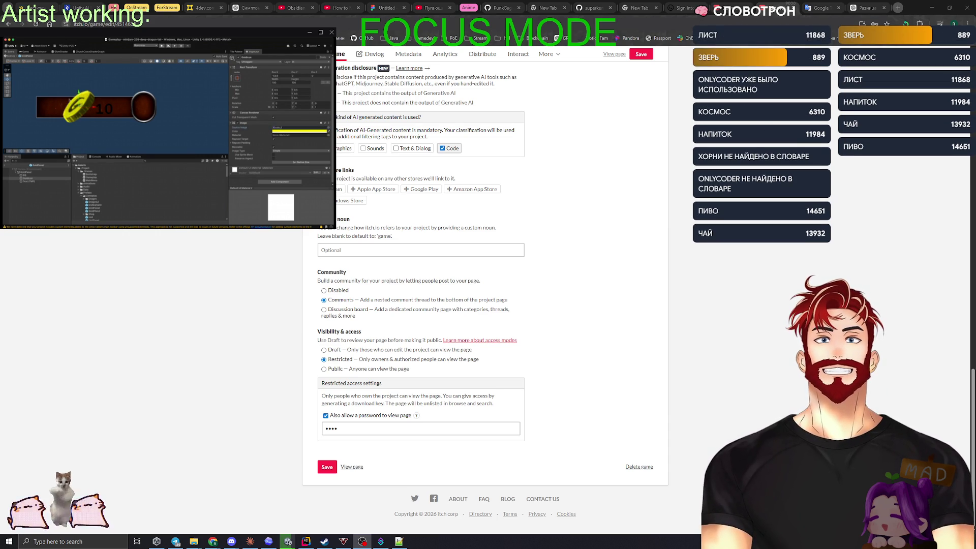
pyautogui.click(932, 8)
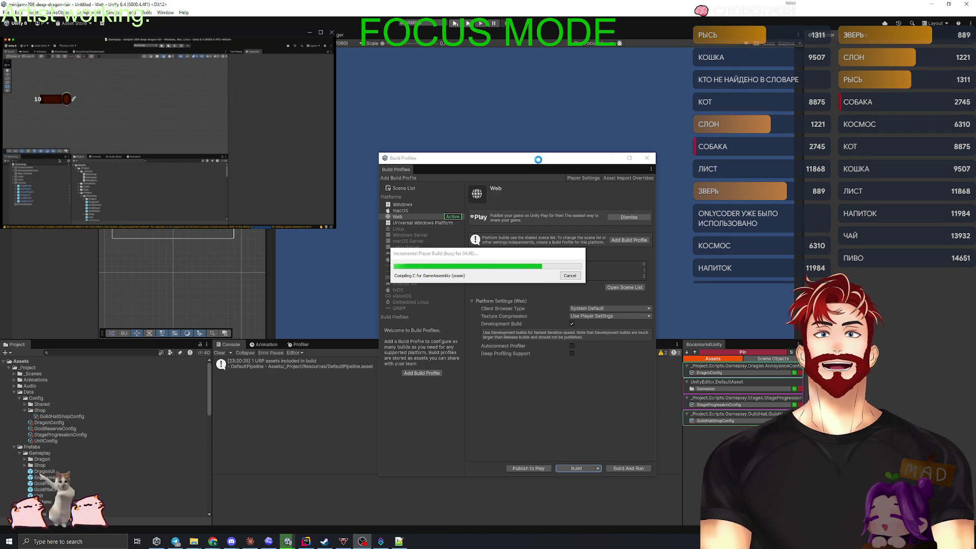
pyautogui.hotkey('alt', 'Tab')
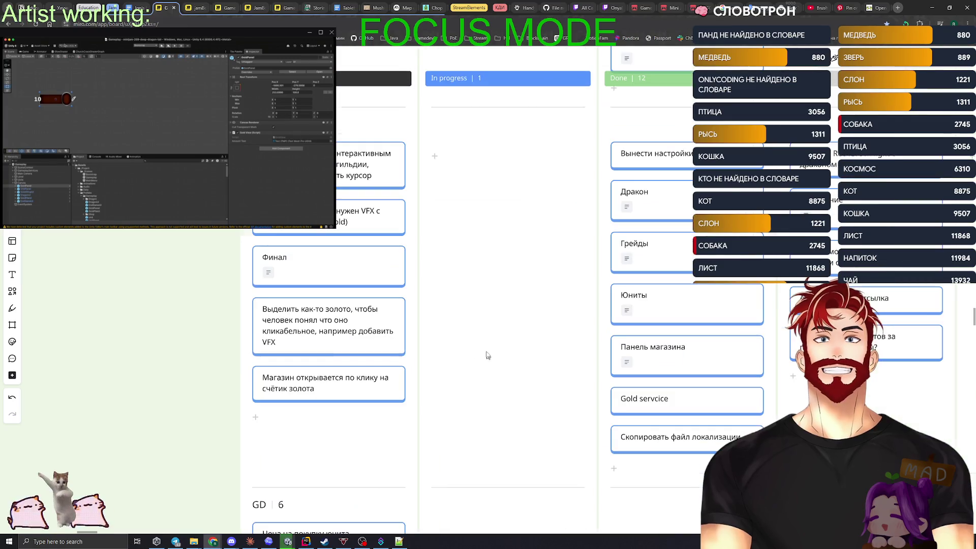
# Scroll up through the Miro task columns, then switch over to the Rider code editor
pyautogui.scroll(2, 443, 290)
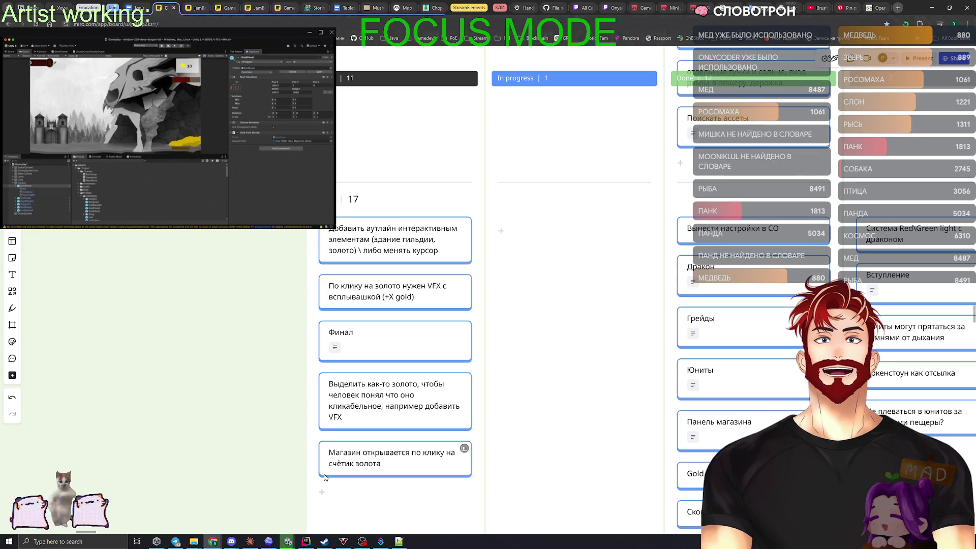
pyautogui.click(306, 542)
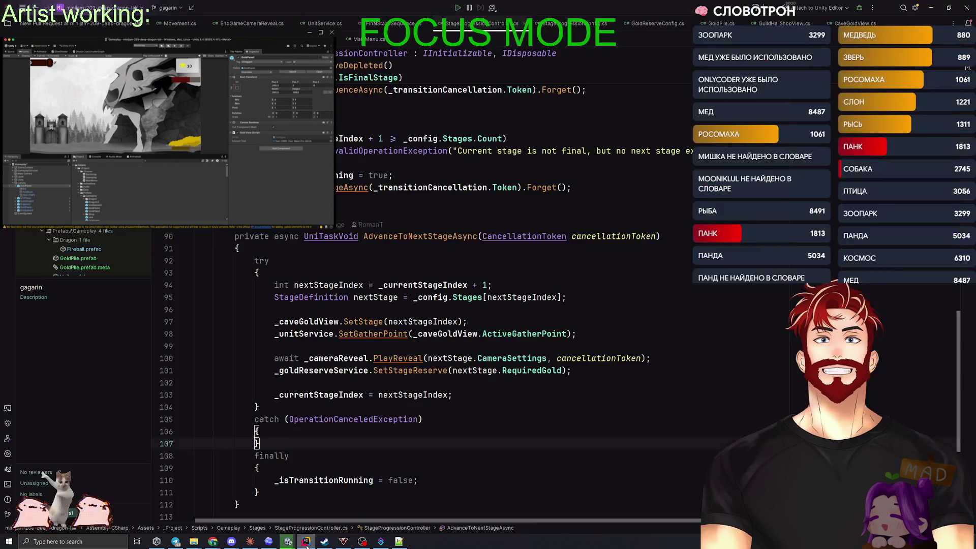
# Open FinalStageSequence.cs from Rider's Recent Files list by filtering on 'Fin'
pyautogui.hotkey('ctrl', 'e')
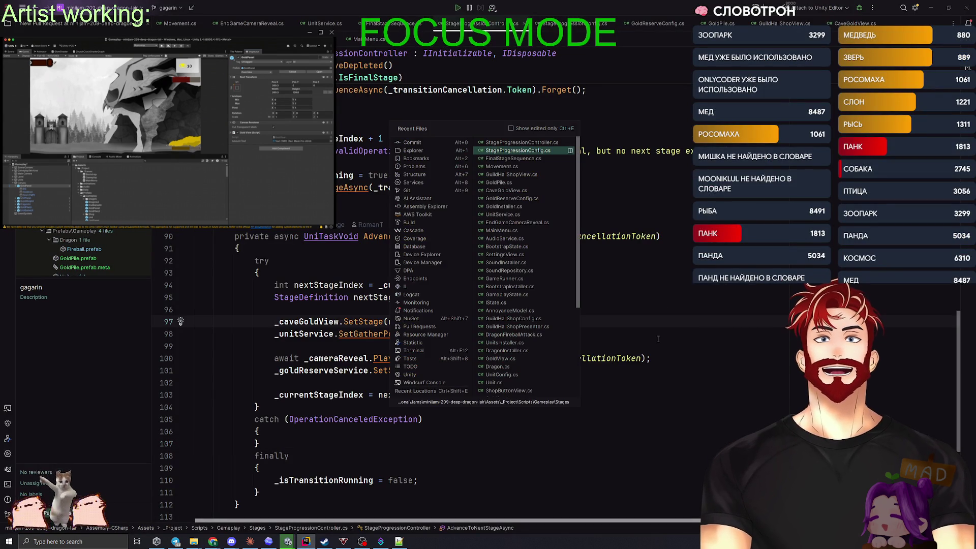
pyautogui.write('Fin')
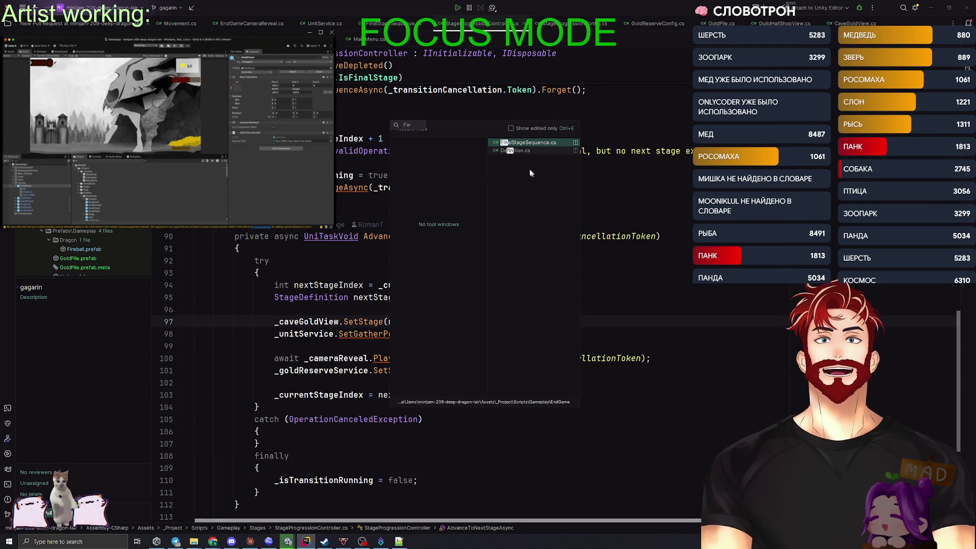
pyautogui.click(525, 144)
pyautogui.scroll(-9, 383, 265)
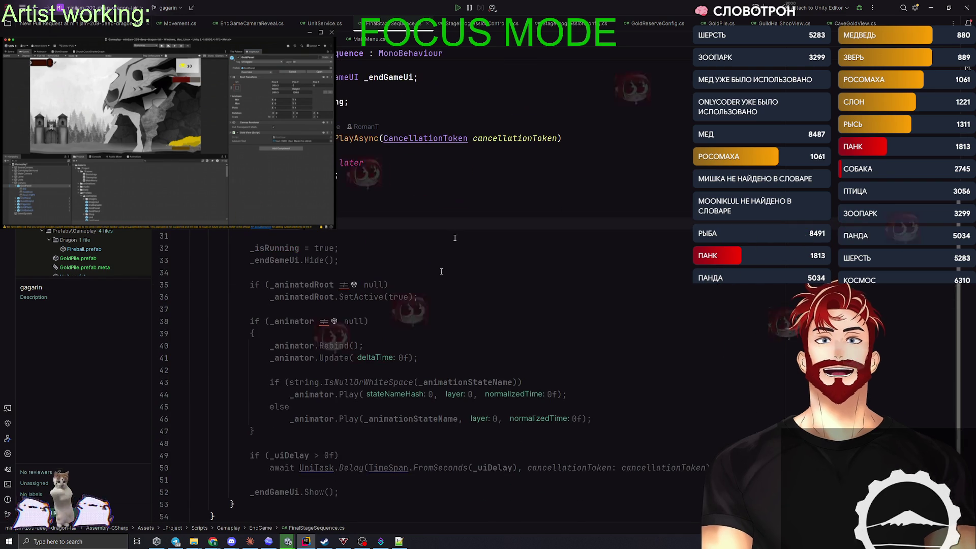
pyautogui.scroll(10, 402, 311)
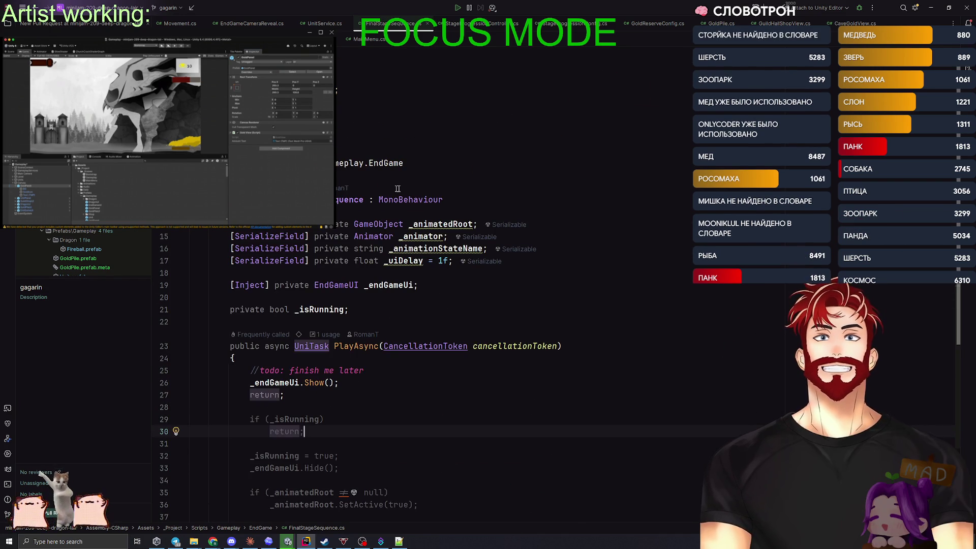
# Review the PlayAsync body on lines 27–52, including the _animator field and _uiDelay usage
pyautogui.click(419, 237)
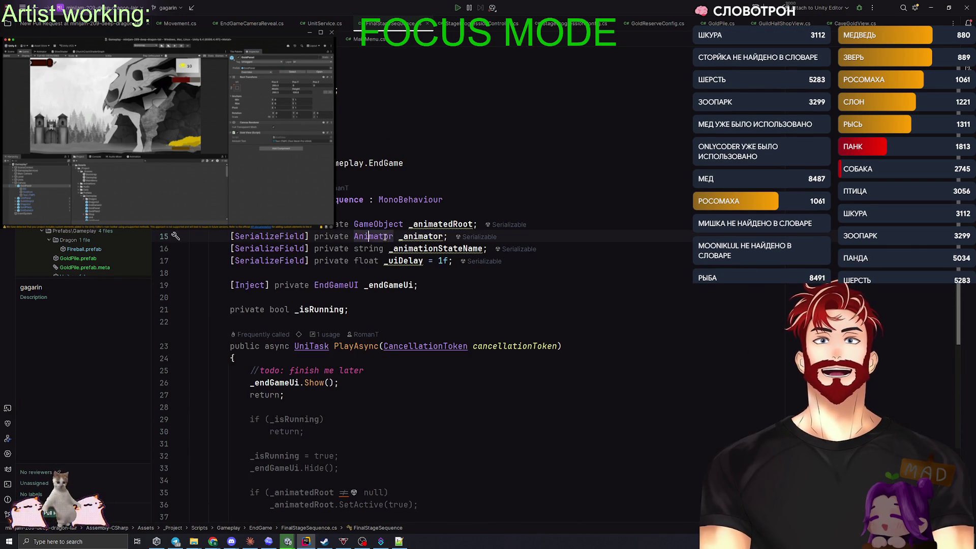
pyautogui.scroll(-6, 422, 305)
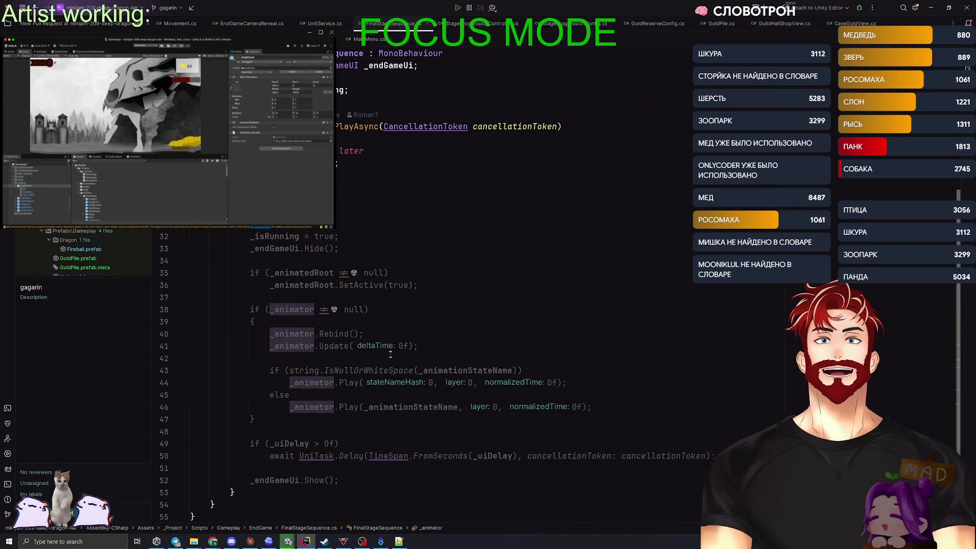
pyautogui.moveTo(422, 198); pyautogui.dragTo(408, 480)
pyautogui.click(408, 473)
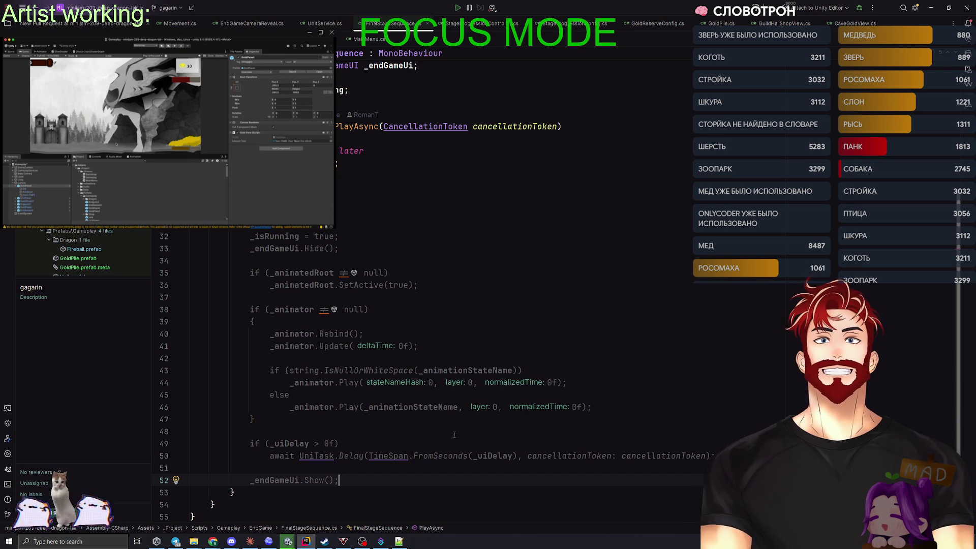
pyautogui.doubleClick(290, 444)
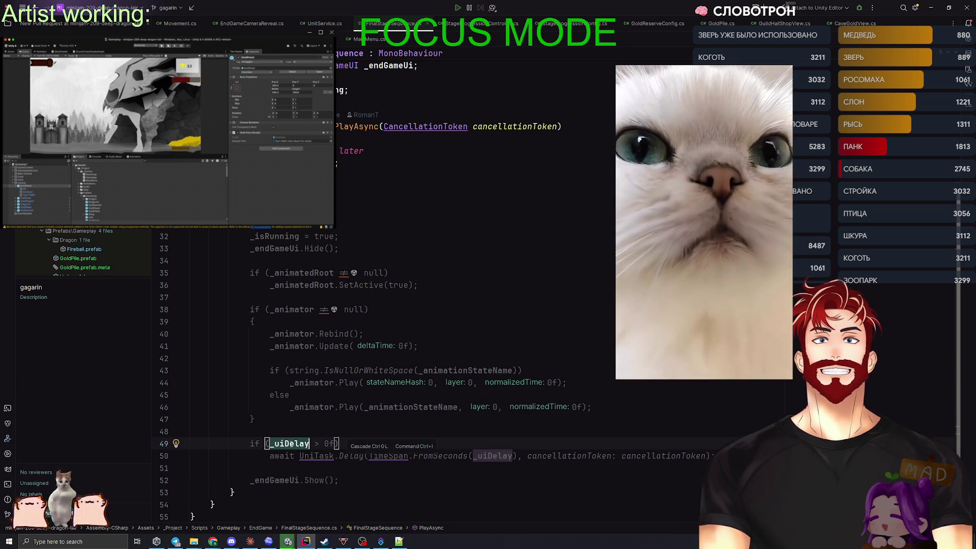
pyautogui.press('Up')
pyautogui.press('Up')
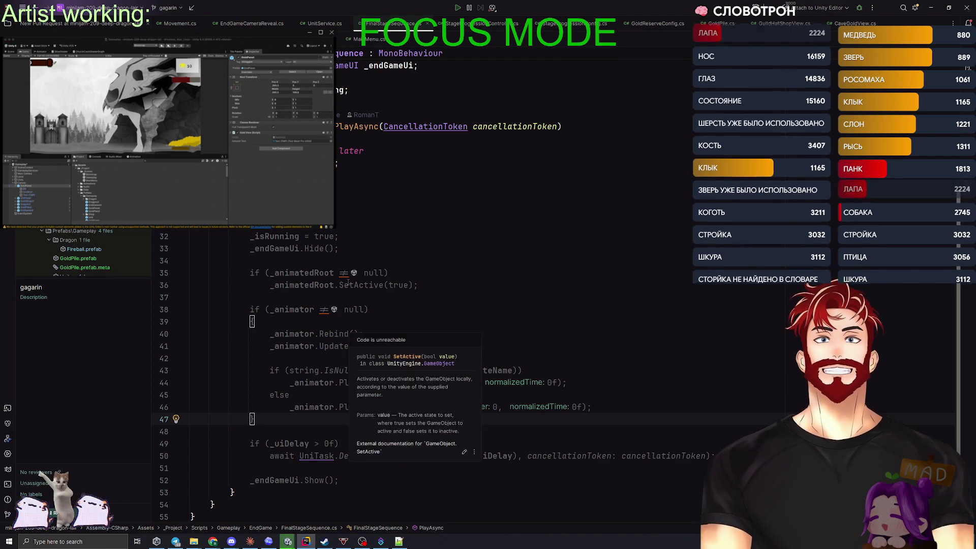
pyautogui.click(346, 261)
pyautogui.scroll(5, 457, 270)
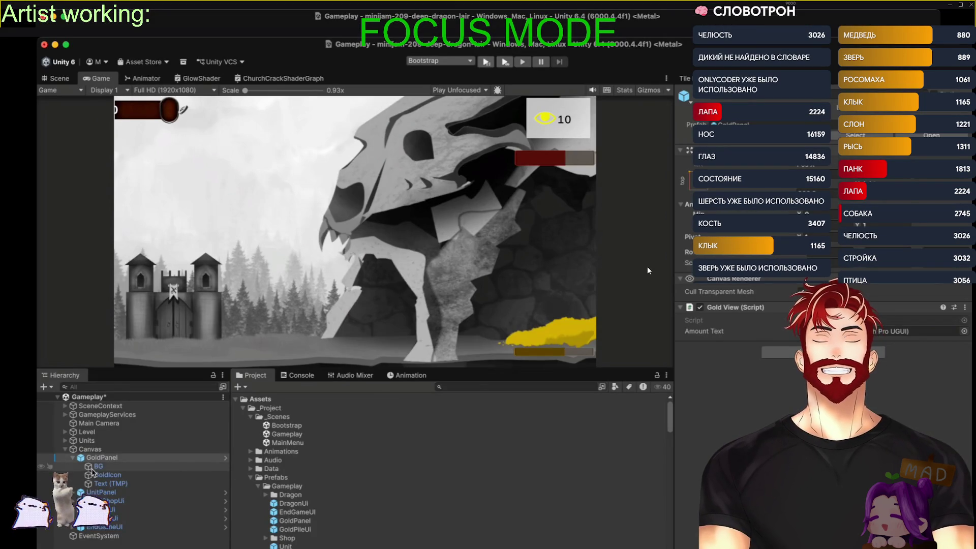
pyautogui.click(108, 467)
pyautogui.click(109, 474)
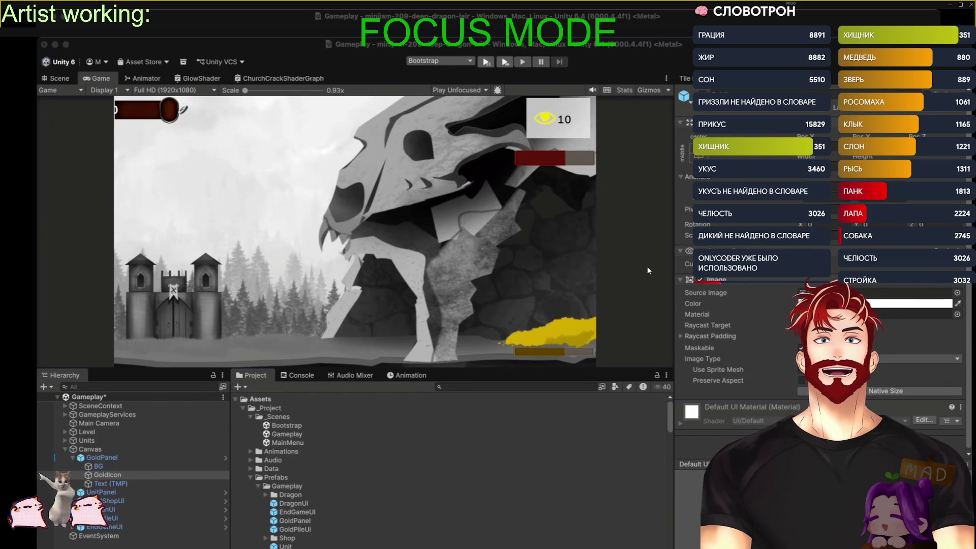
pyautogui.click(418, 442)
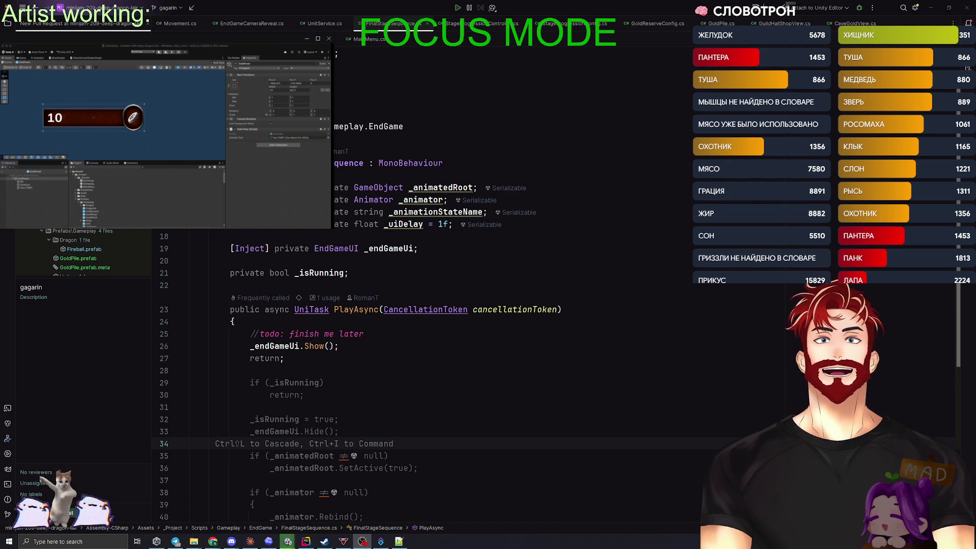
# Select an object in the Unity Hierarchy, then switch to AudioService.cs in Notepad++
pyautogui.click(32, 183)
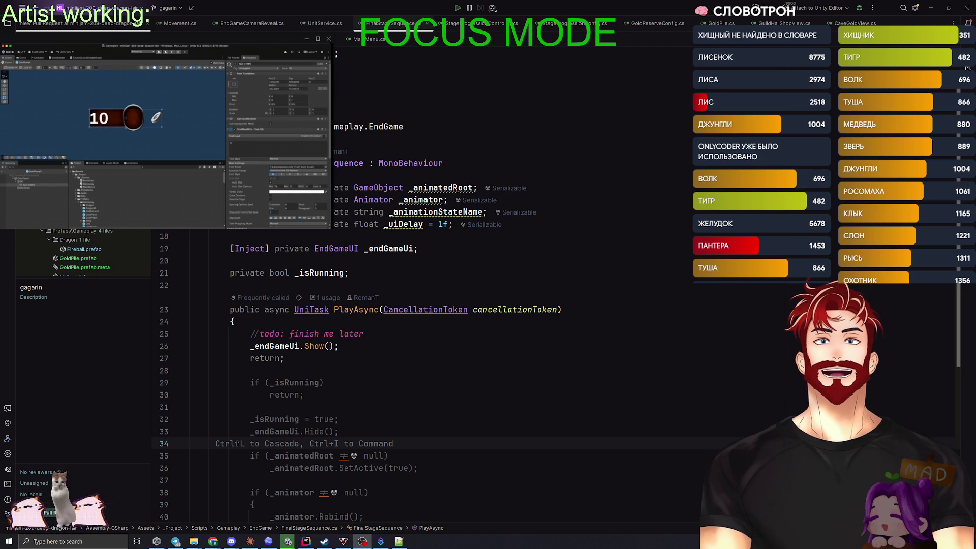
pyautogui.hotkey('alt', 'Tab')
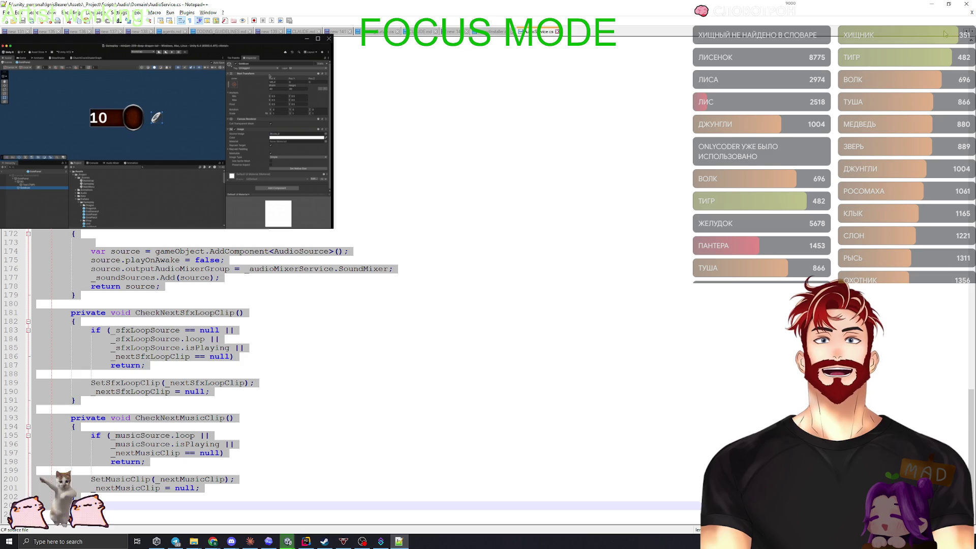
# Scroll through the Notepad++ tab bar, then switch back to Rider on FinalStageSequence.cs
pyautogui.scroll(5, 488, 32)
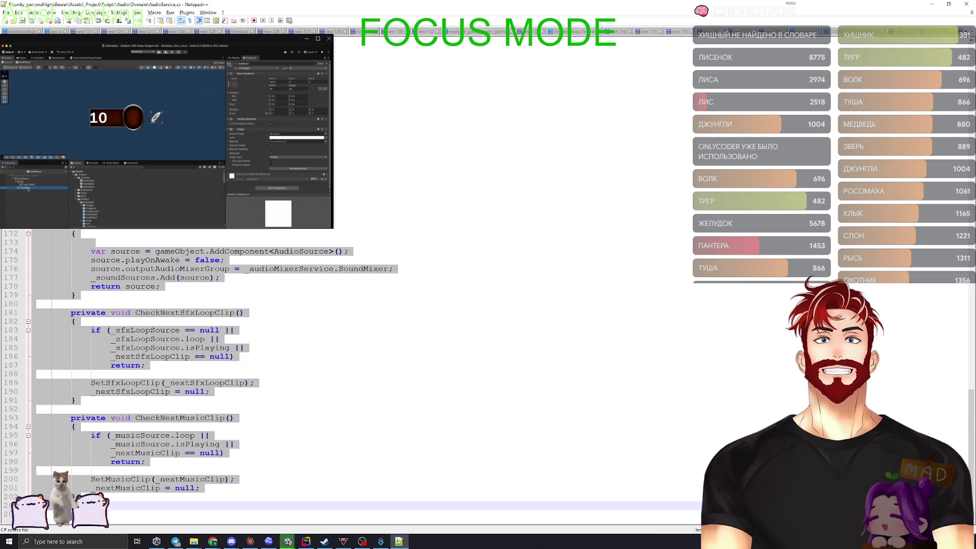
pyautogui.scroll(6, 336, 32)
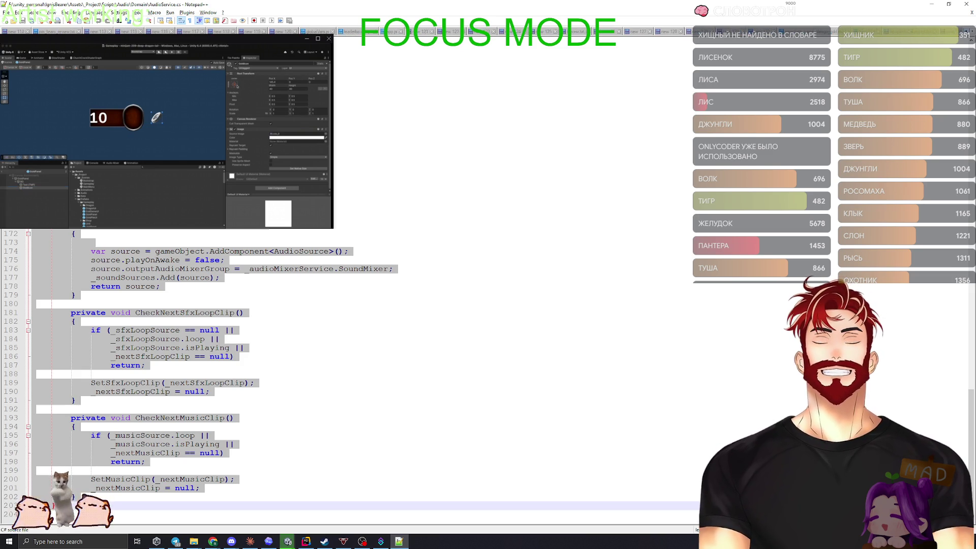
pyautogui.scroll(6, 335, 31)
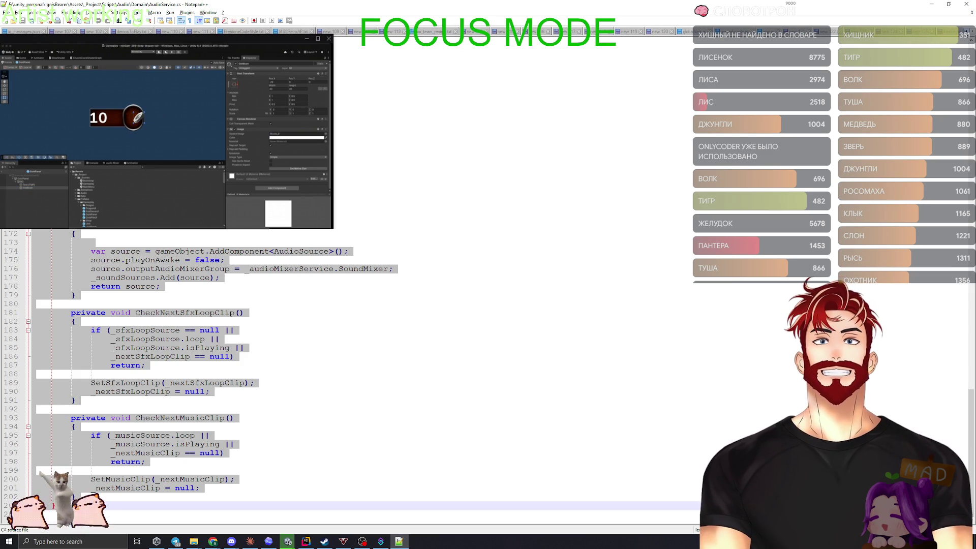
pyautogui.scroll(6, 336, 32)
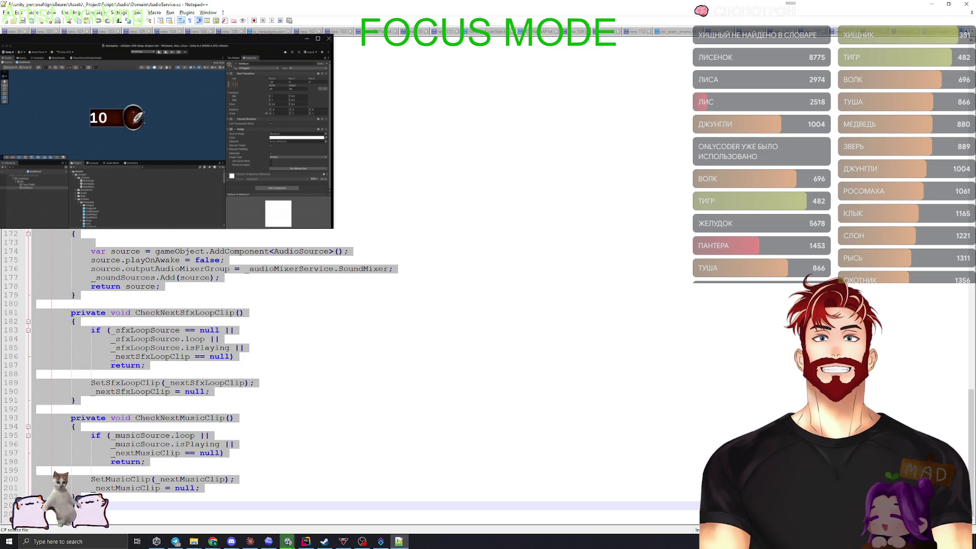
pyautogui.scroll(6, 335, 32)
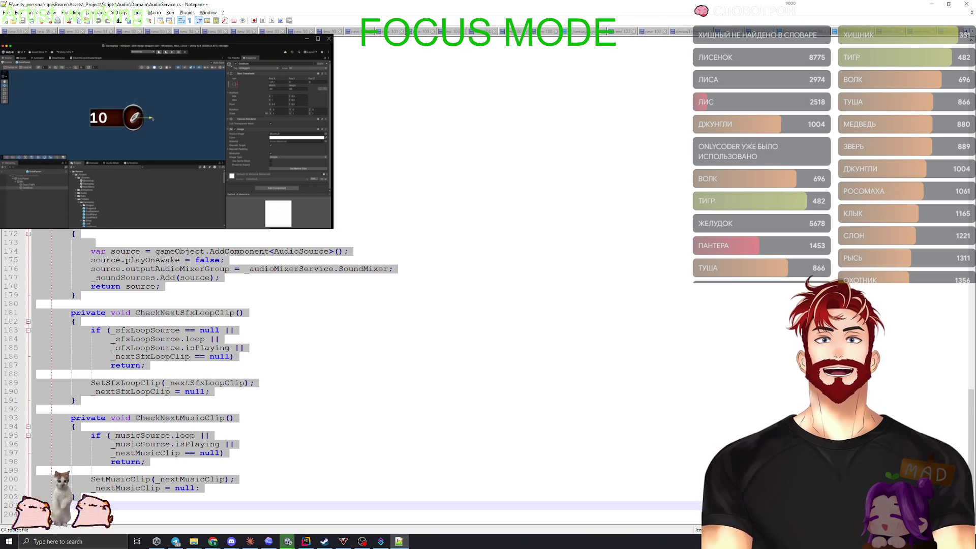
pyautogui.scroll(6, 336, 31)
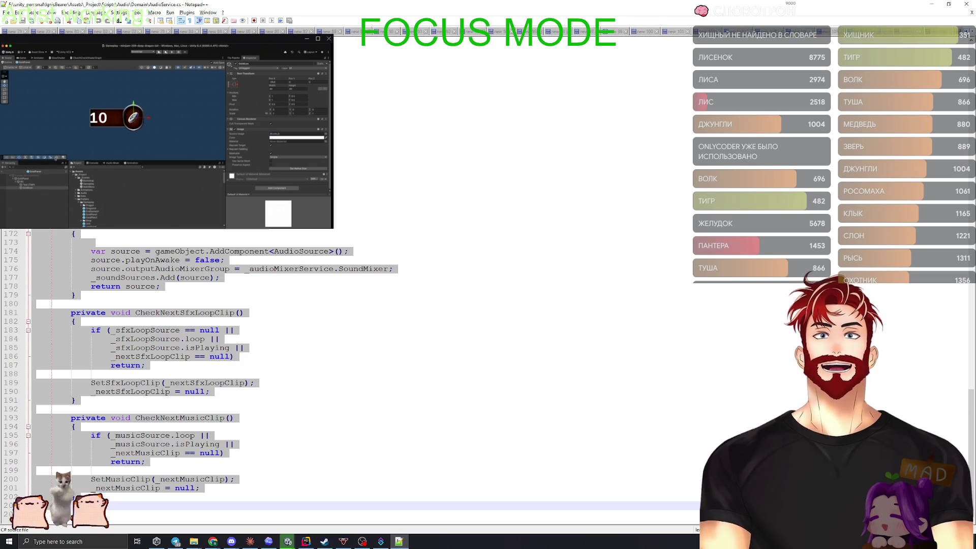
pyautogui.scroll(6, 336, 31)
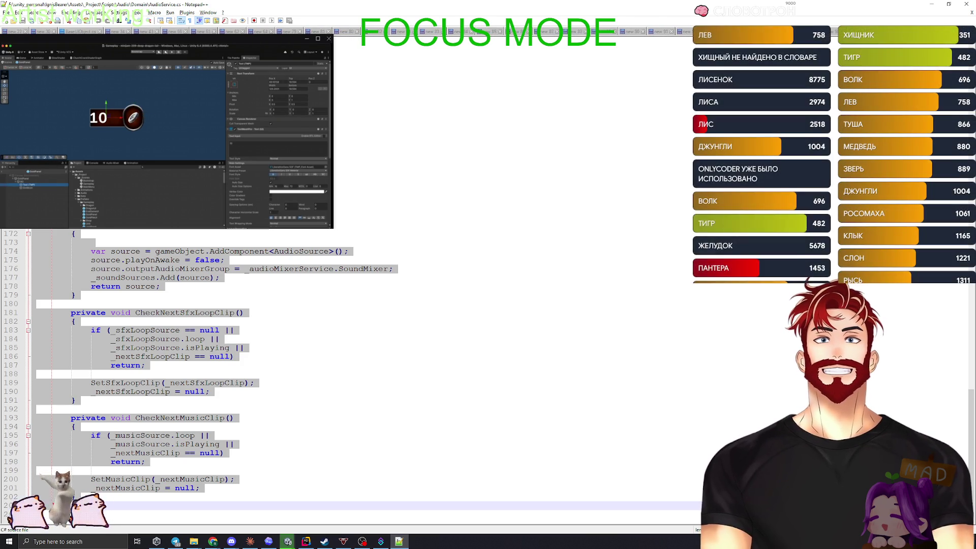
pyautogui.scroll(6, 336, 32)
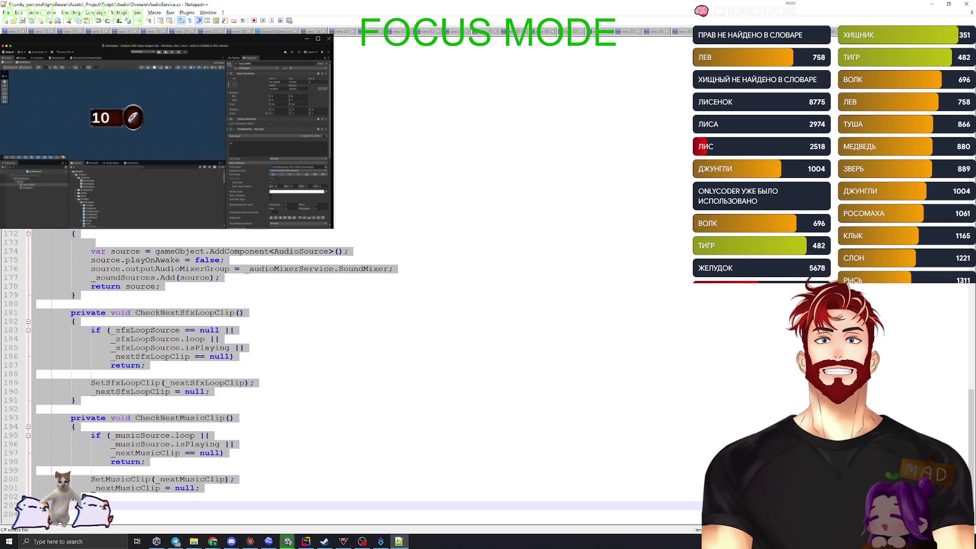
pyautogui.scroll(6, 336, 32)
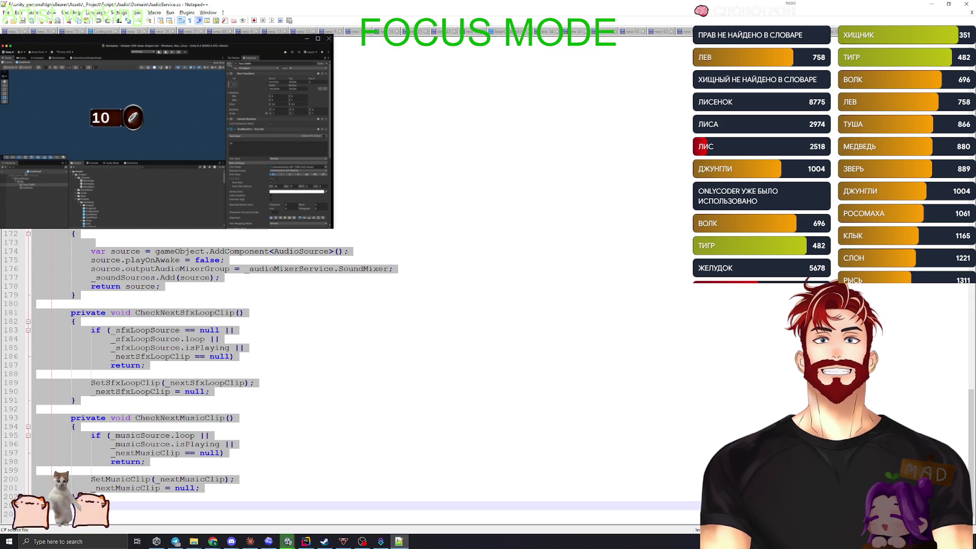
pyautogui.scroll(5, 336, 32)
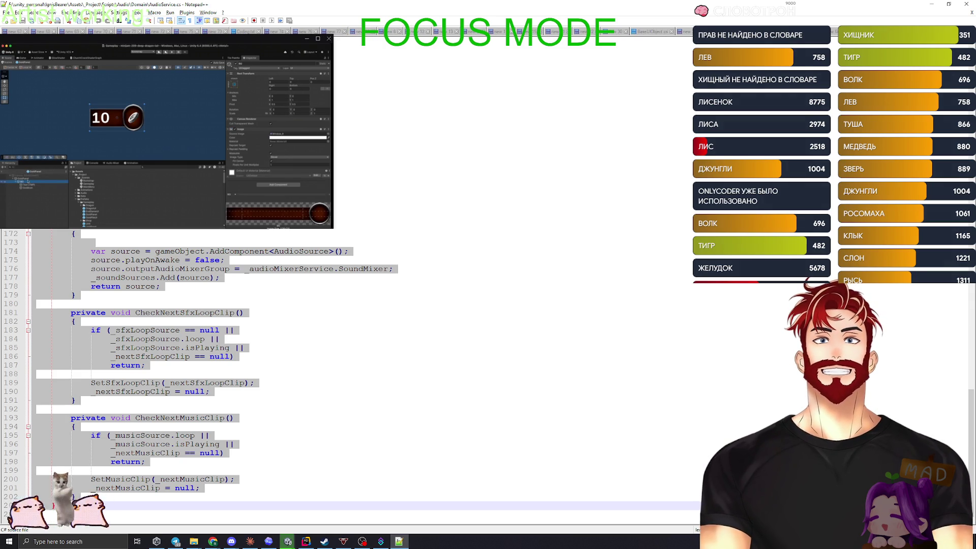
pyautogui.scroll(8, 336, 32)
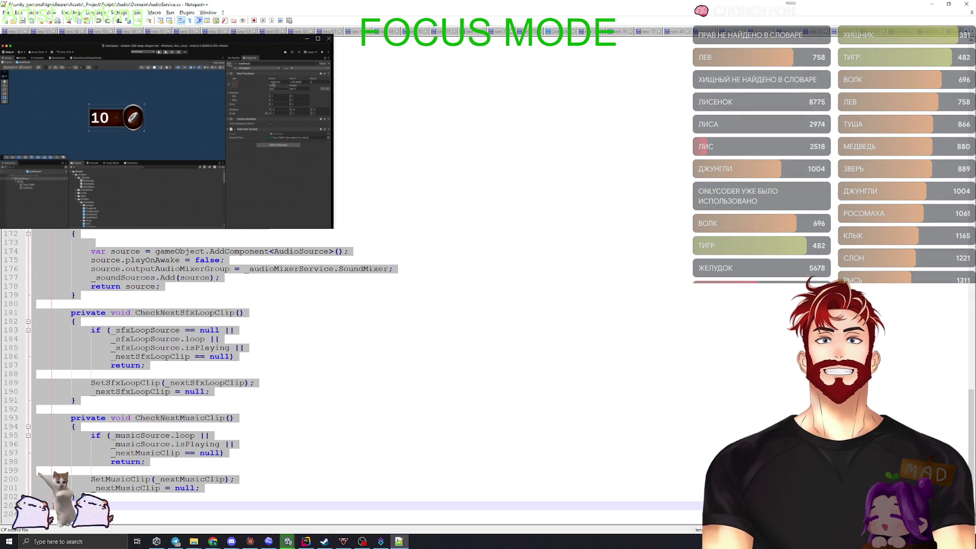
pyautogui.scroll(6, 336, 32)
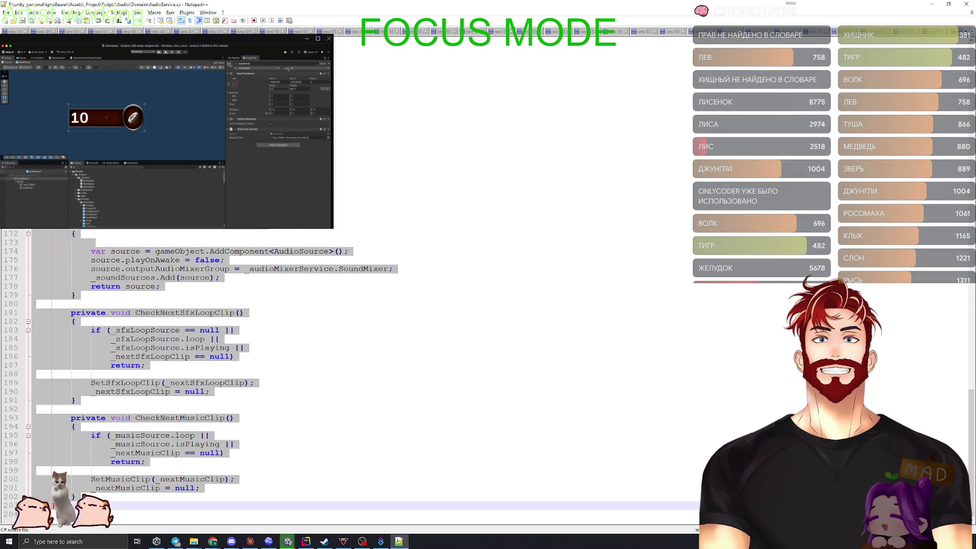
pyautogui.scroll(2, 336, 32)
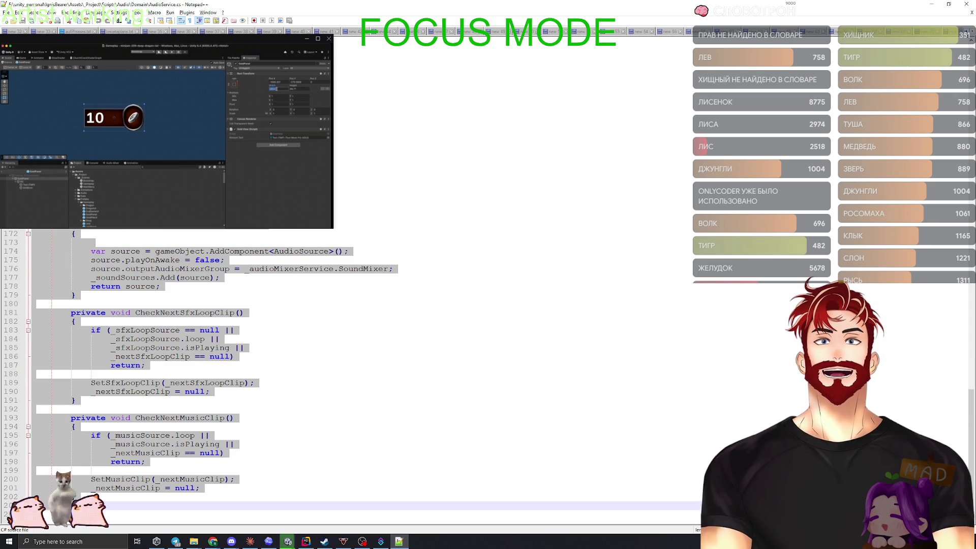
pyautogui.scroll(8, 336, 31)
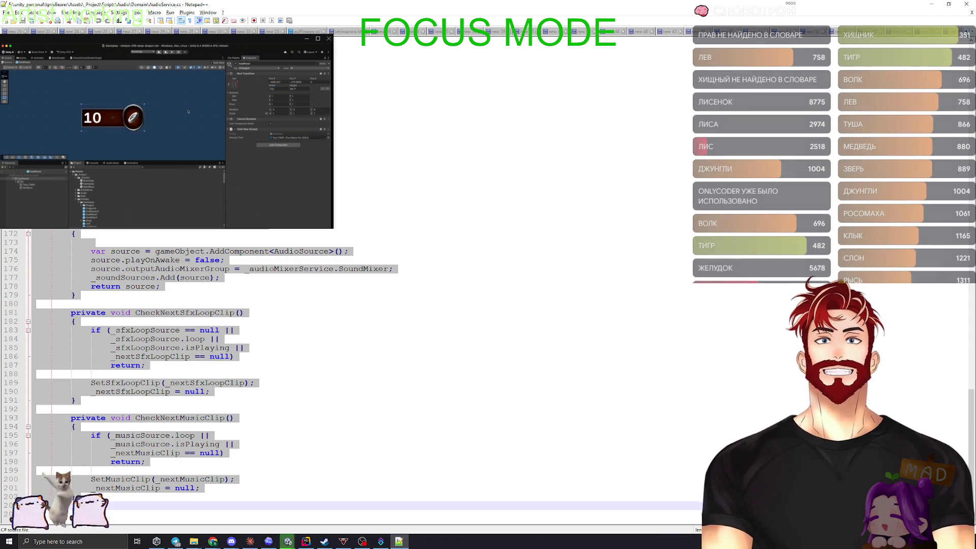
pyautogui.scroll(6, 336, 31)
pyautogui.scroll(8, 335, 32)
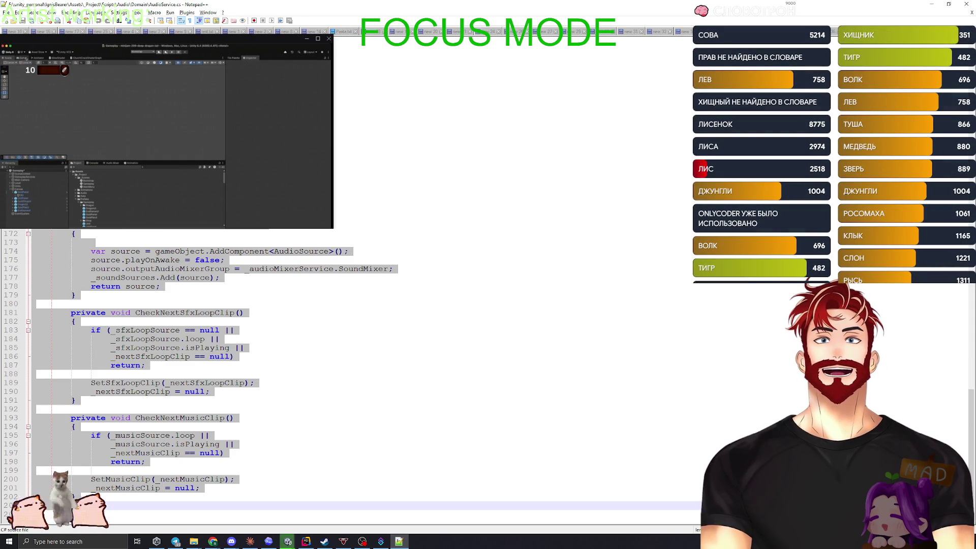
pyautogui.scroll(3, 335, 31)
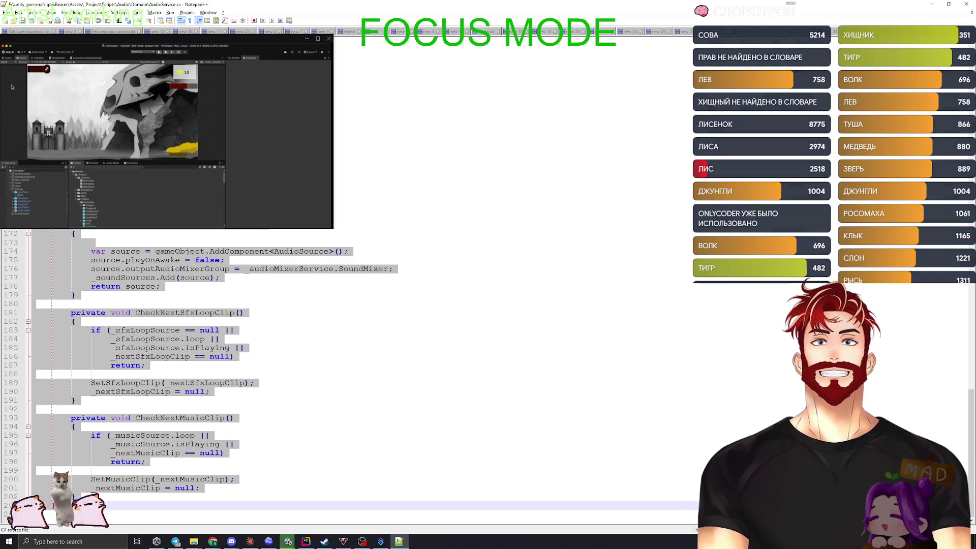
pyautogui.hotkey('alt', 'Tab')
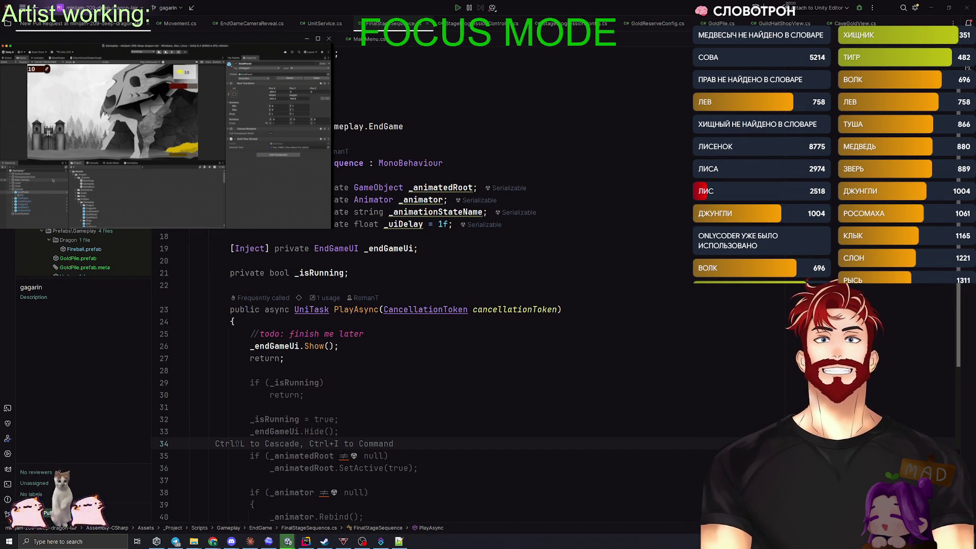
# Open NegativeStatusText.txt from streamerbot > Statuses > Negative in Notepad++
pyautogui.hotkey('alt', 'Tab')
pyautogui.moveTo(610, 214); pyautogui.dragTo(340, 152)
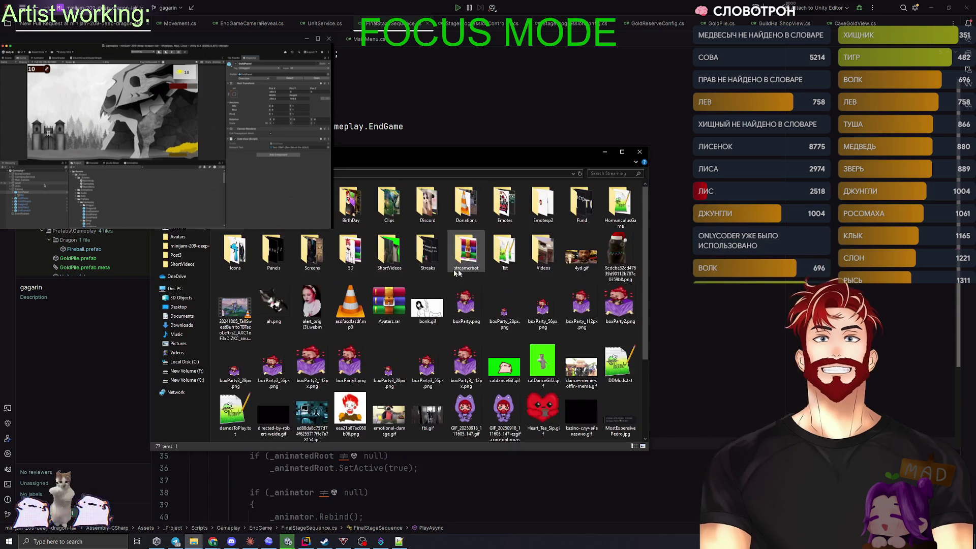
pyautogui.doubleClick(465, 250)
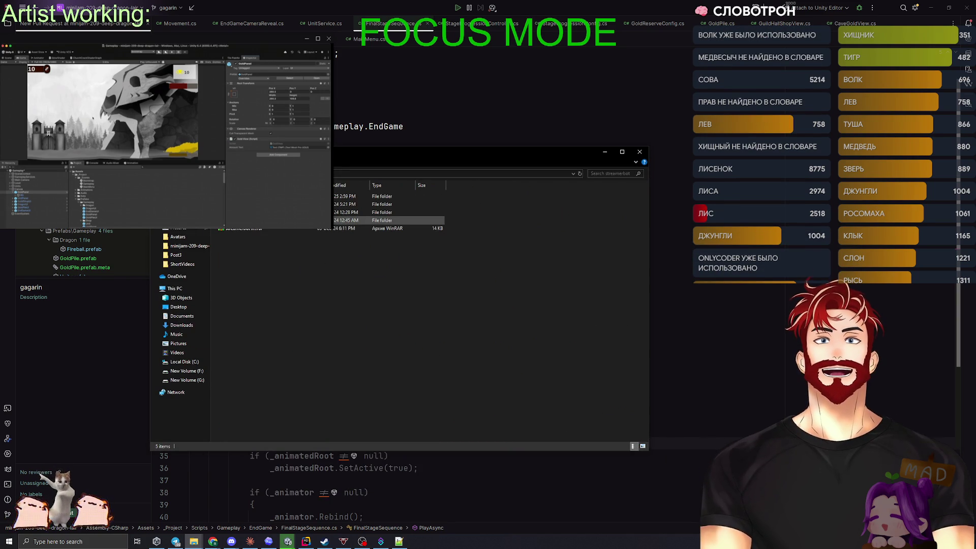
pyautogui.doubleClick(275, 212)
pyautogui.doubleClick(305, 197)
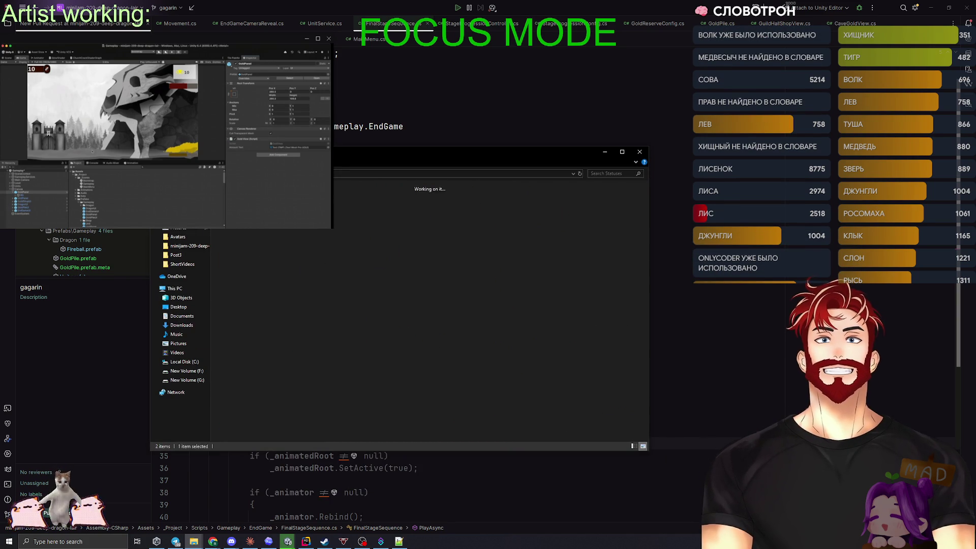
pyautogui.click(280, 224)
pyautogui.press('Return')
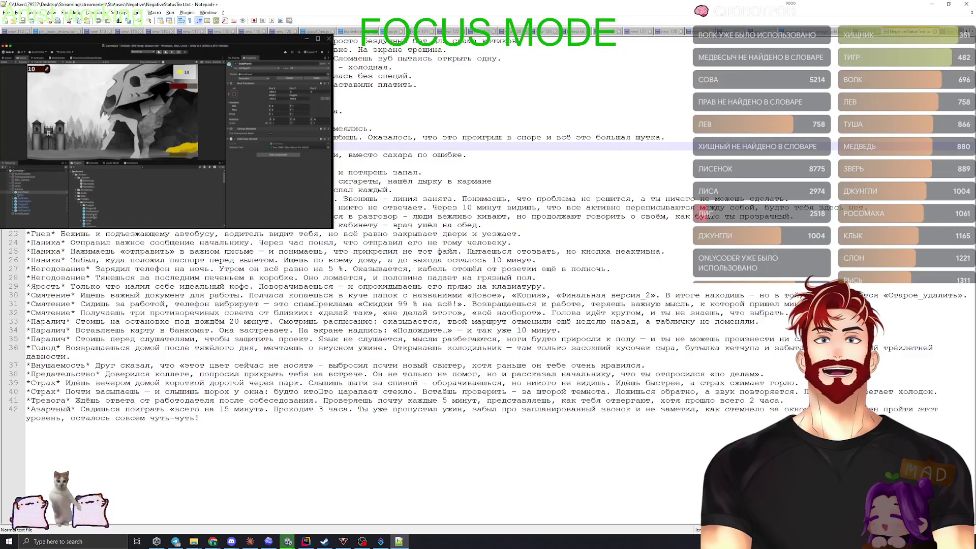
# Paste a new status sentence as line 43 and replace its 'Проверка веры: гнев.' prefix with *Гнев*
pyautogui.hotkey('ctrl', 'End')
pyautogui.press('Return')
pyautogui.hotkey('ctrl', 'v')
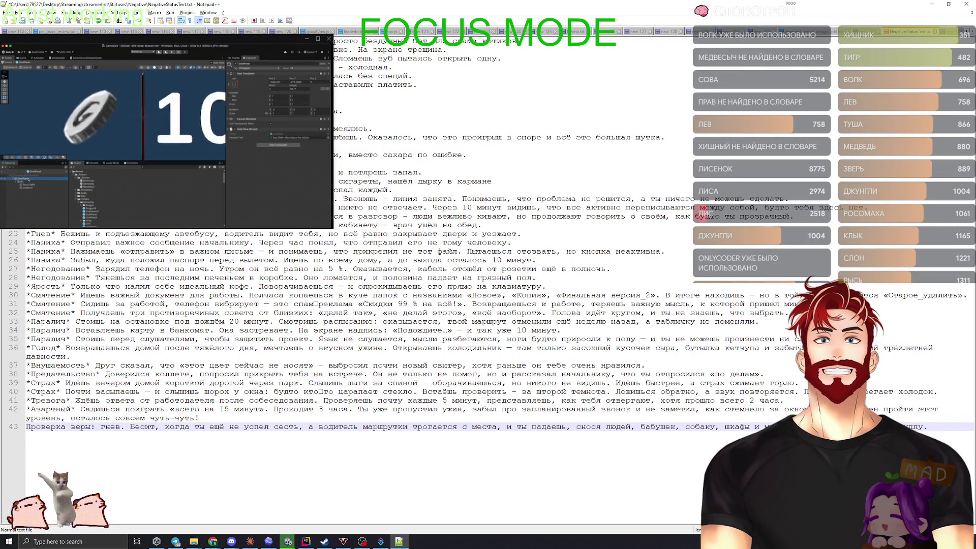
pyautogui.moveTo(125, 426); pyautogui.dragTo(14, 426)
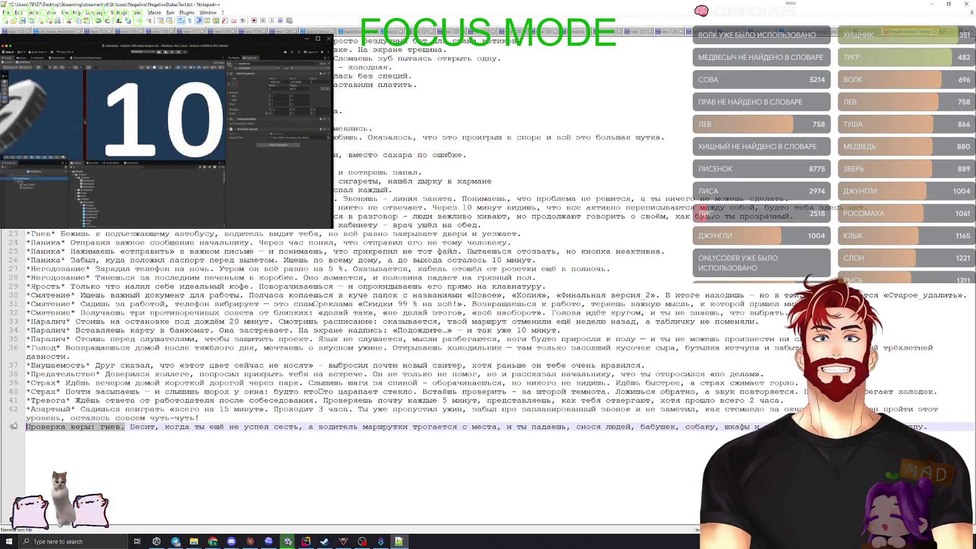
pyautogui.write('*У')
pyautogui.press('BackSpace')
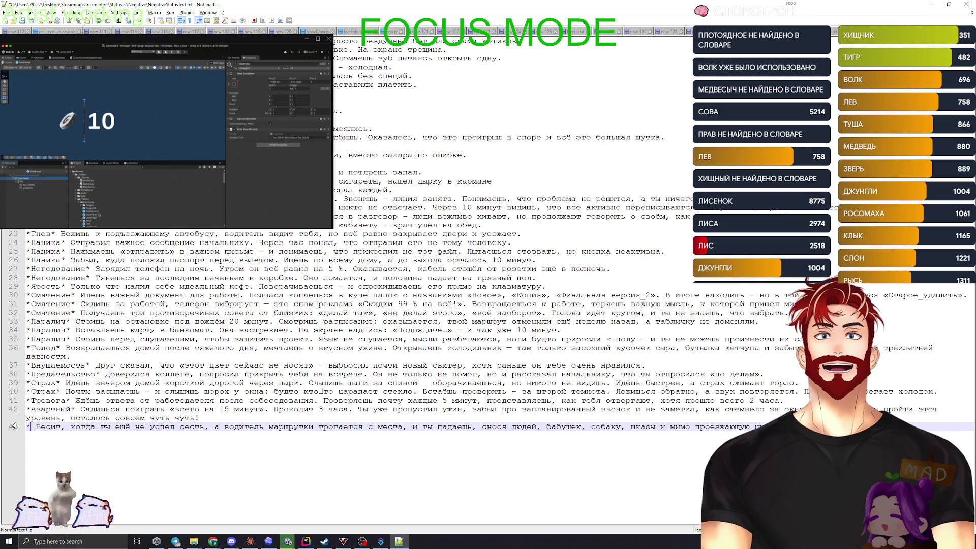
pyautogui.write('Г')
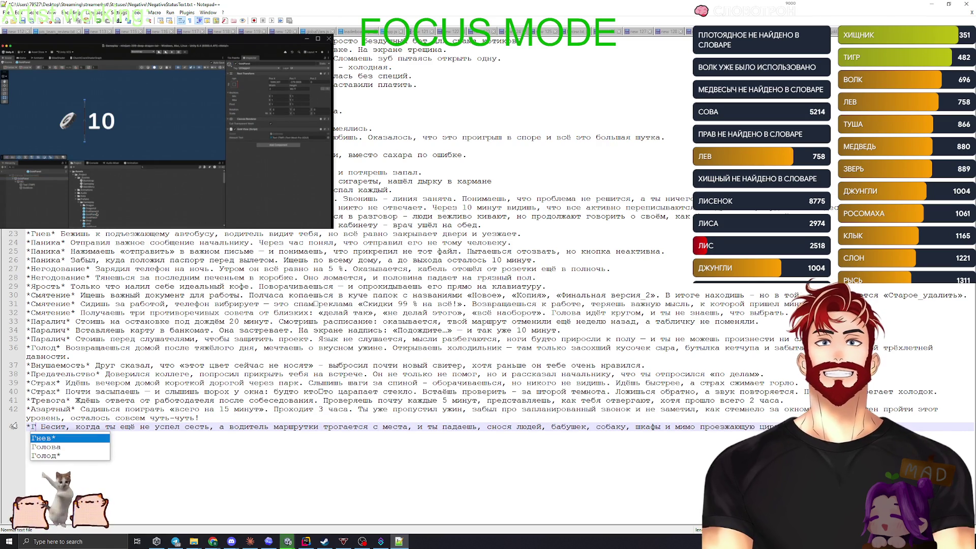
pyautogui.press('Return')
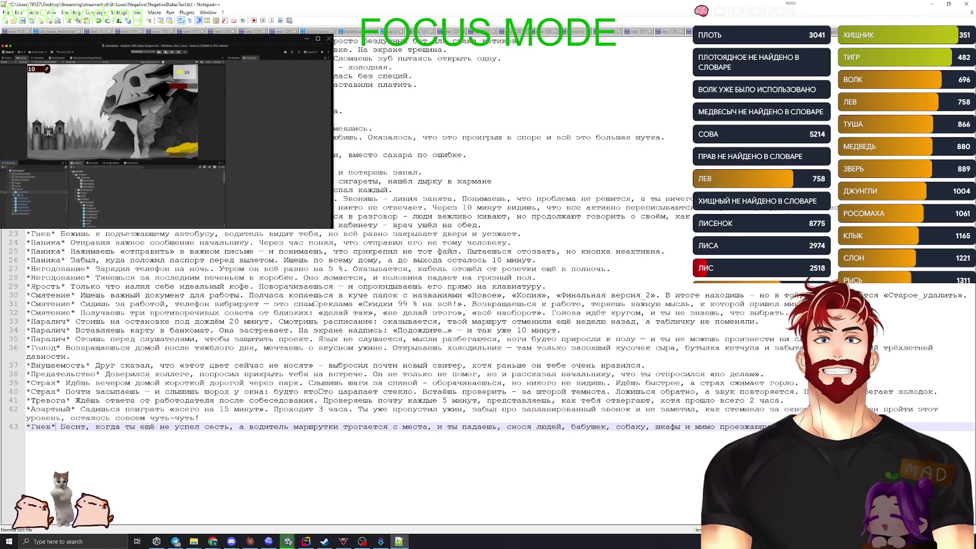
# Trim the sentence's opening words so it begins 'Ты ещё не успел сесть', then minimize Notepad++
pyautogui.moveTo(131, 427); pyautogui.dragTo(70, 427)
pyautogui.hotkey('shift', 'Left')
pyautogui.hotkey('shift', 'Left')
pyautogui.write('Т')
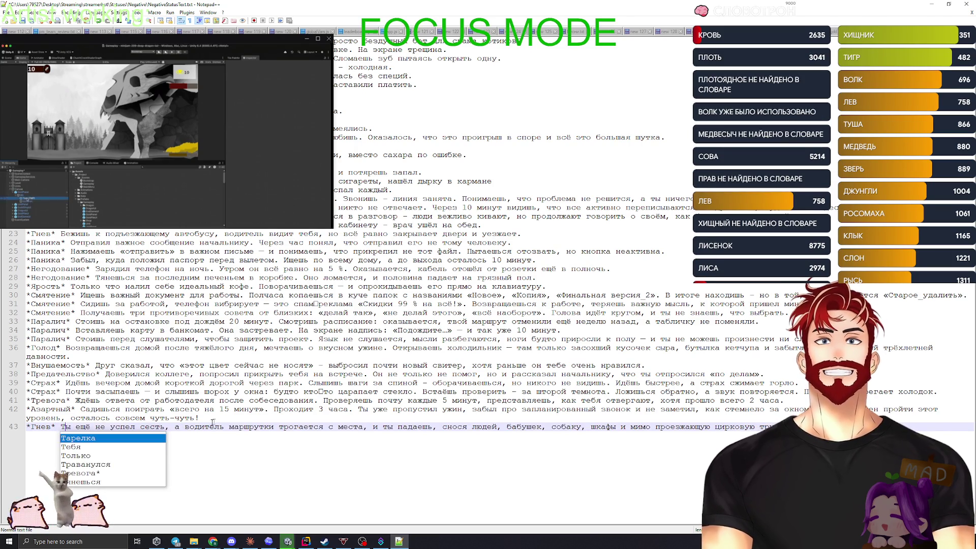
pyautogui.click(229, 427)
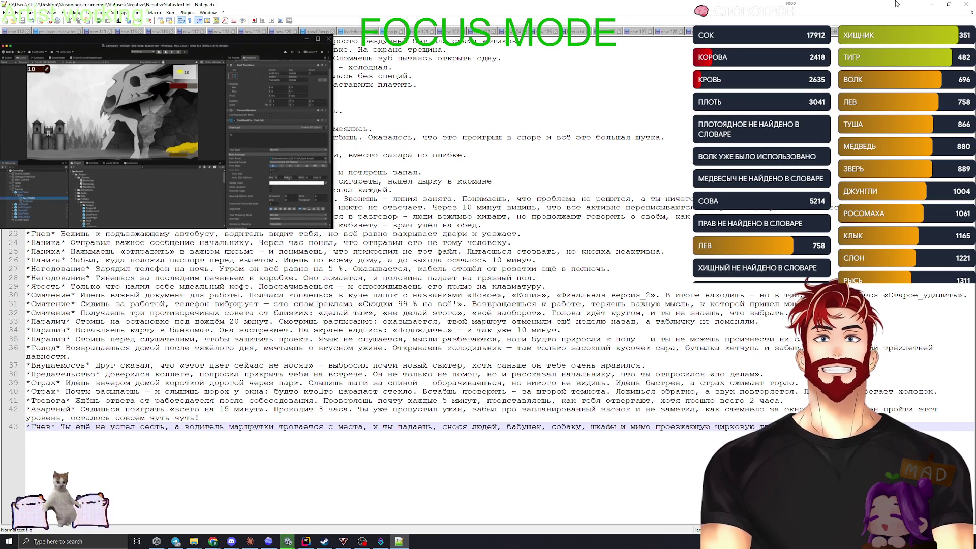
pyautogui.click(932, 5)
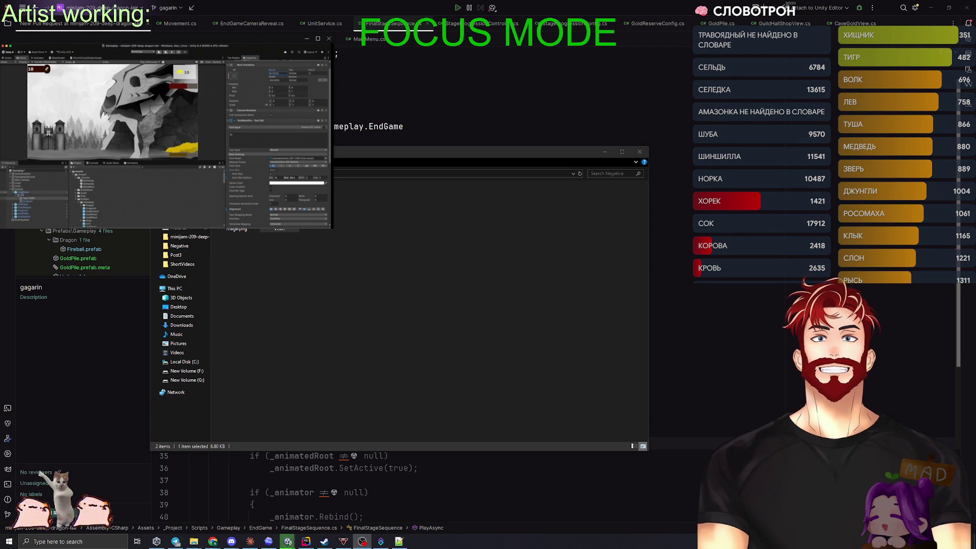
# Frame the selected UI element in the Scene view, then hide Chrome and Explorer to watch the Web build succeed
pyautogui.click(8, 57)
pyautogui.press('f')
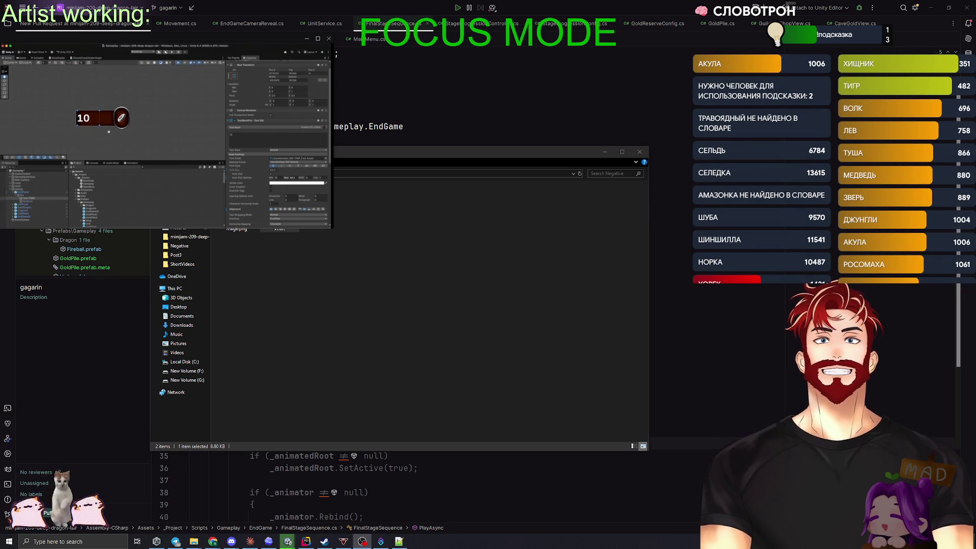
pyautogui.moveTo(288, 539)
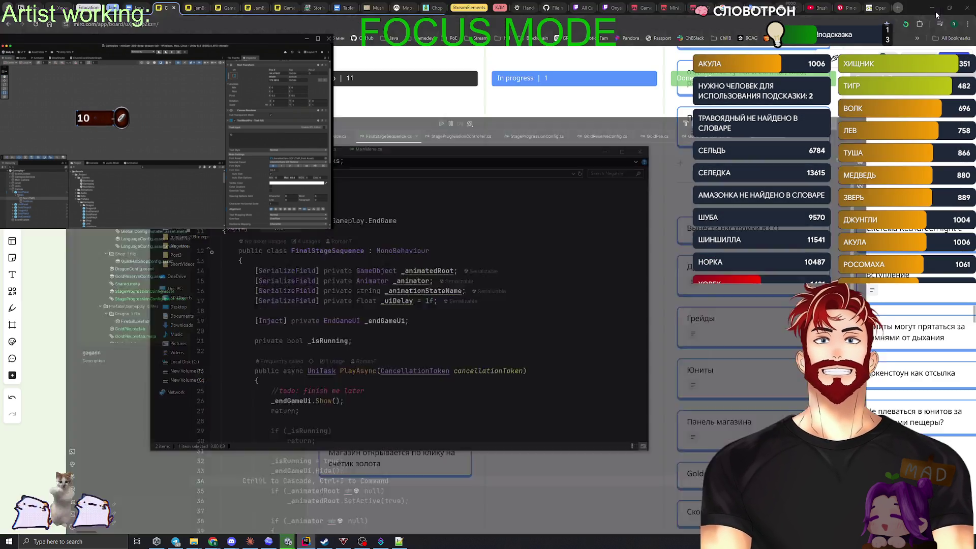
pyautogui.hotkey('alt', 'Tab')
pyautogui.click(930, 9)
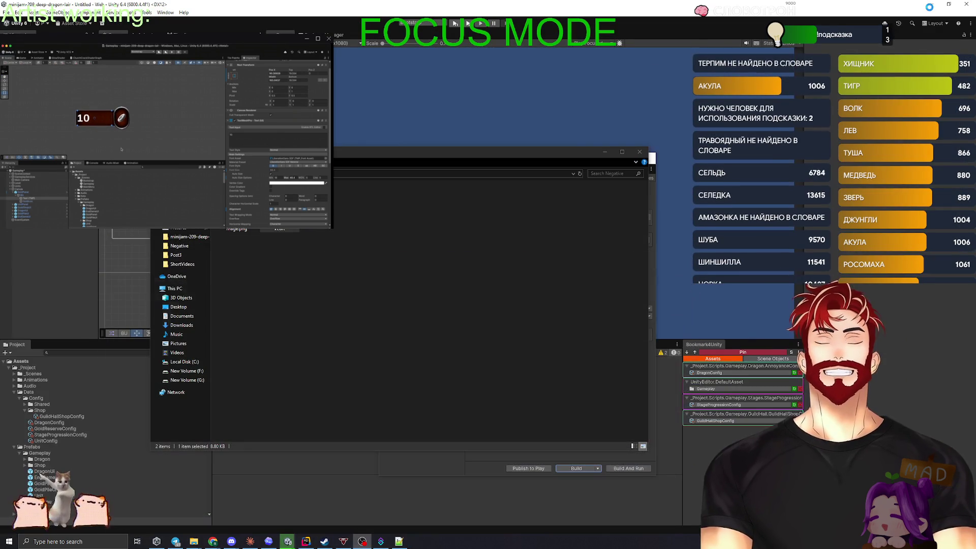
pyautogui.click(606, 153)
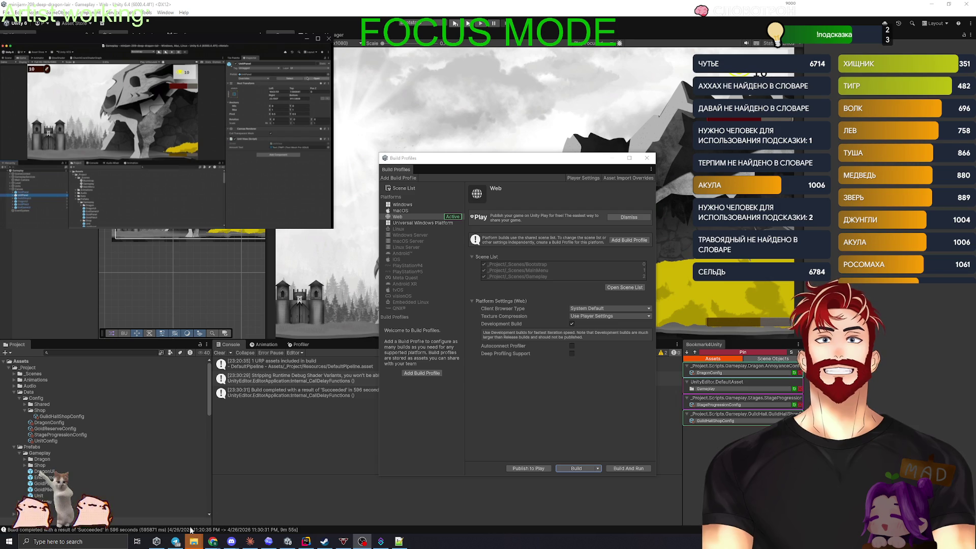
# Archive the v0.0.03 build folder as v0.0.03.zip using WinRAR's ZIP format
pyautogui.moveTo(200, 541)
pyautogui.click(194, 504)
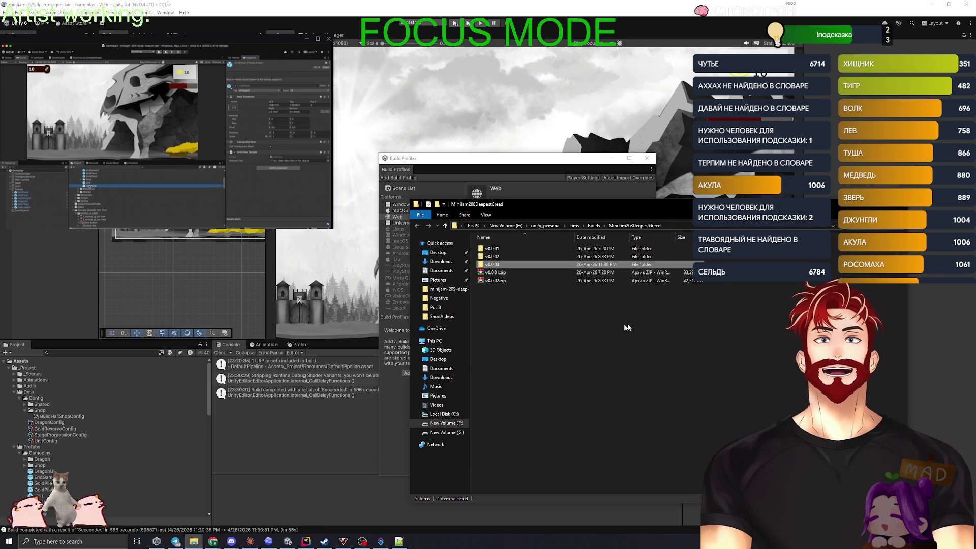
pyautogui.click(493, 265)
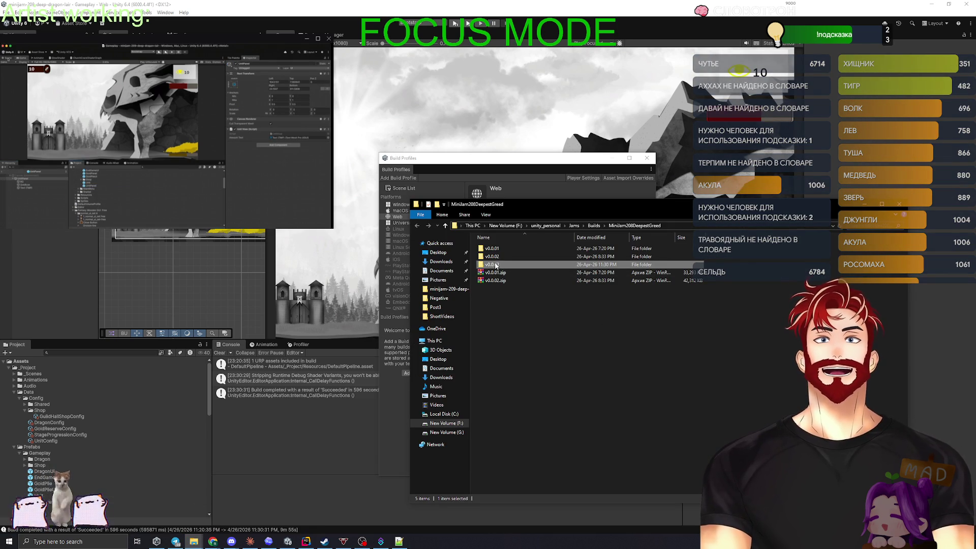
pyautogui.rightClick(494, 265)
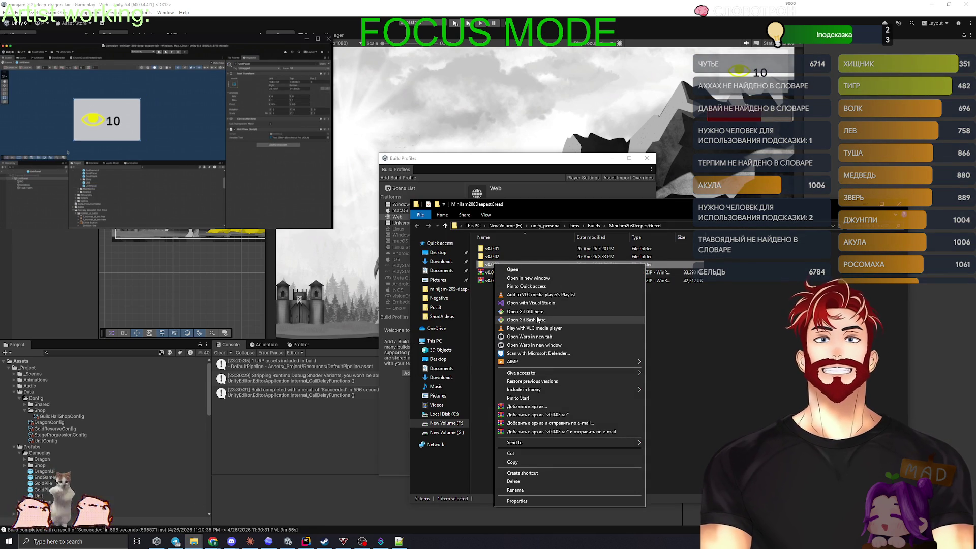
pyautogui.click(538, 406)
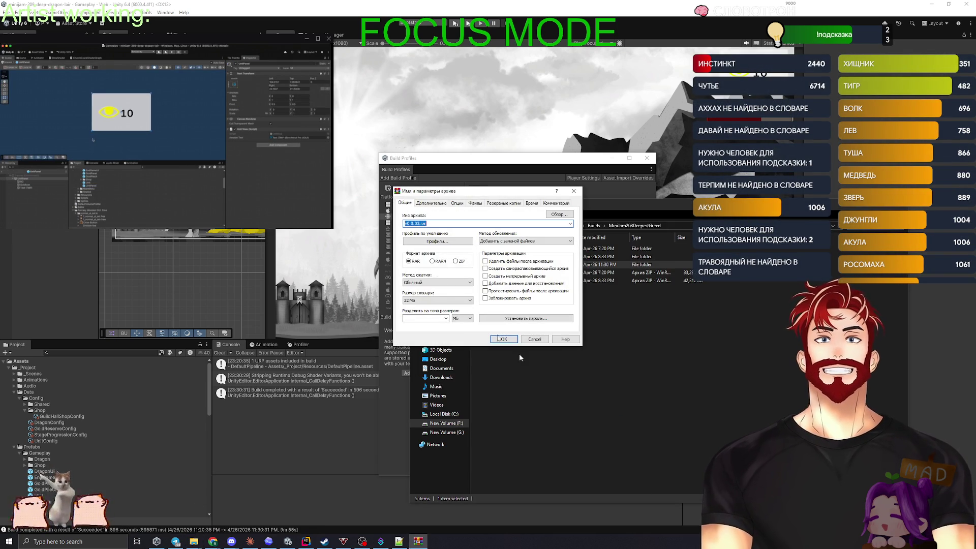
pyautogui.click(456, 262)
pyautogui.click(504, 339)
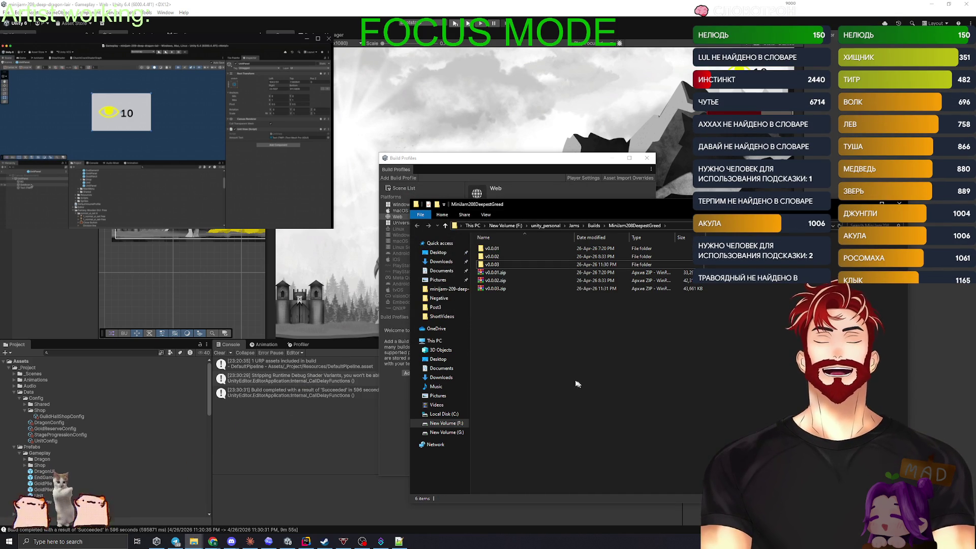
pyautogui.click(213, 542)
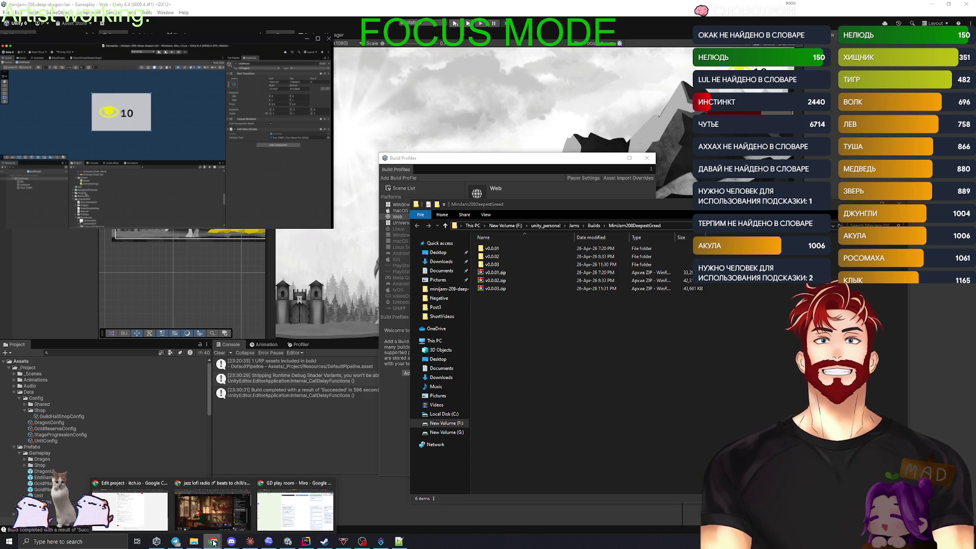
# On the itch.io edit page, remove the old v0.0.02.zip upload and upload v0.0.03.zip
pyautogui.hotkey('alt', 'Tab')
pyautogui.scroll(10, 460, 290)
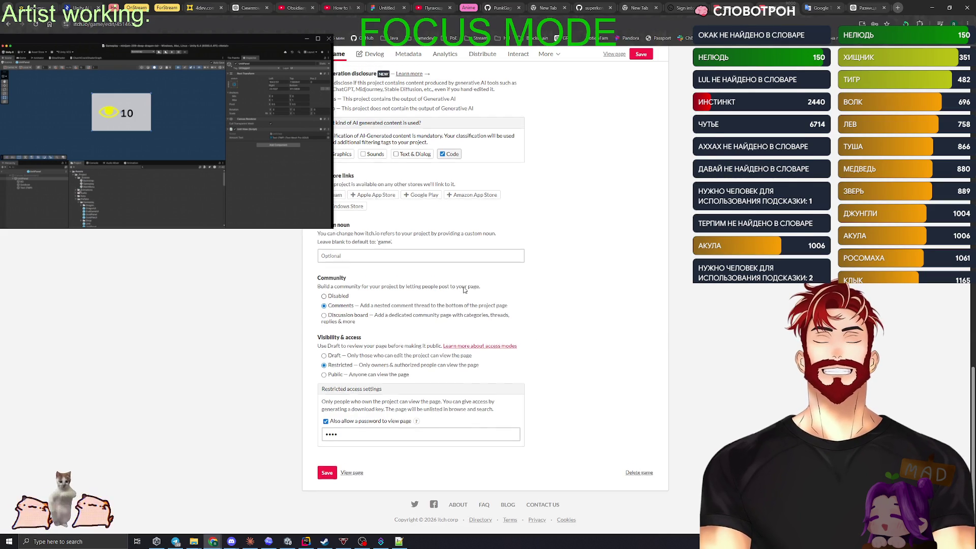
pyautogui.scroll(2, 452, 315)
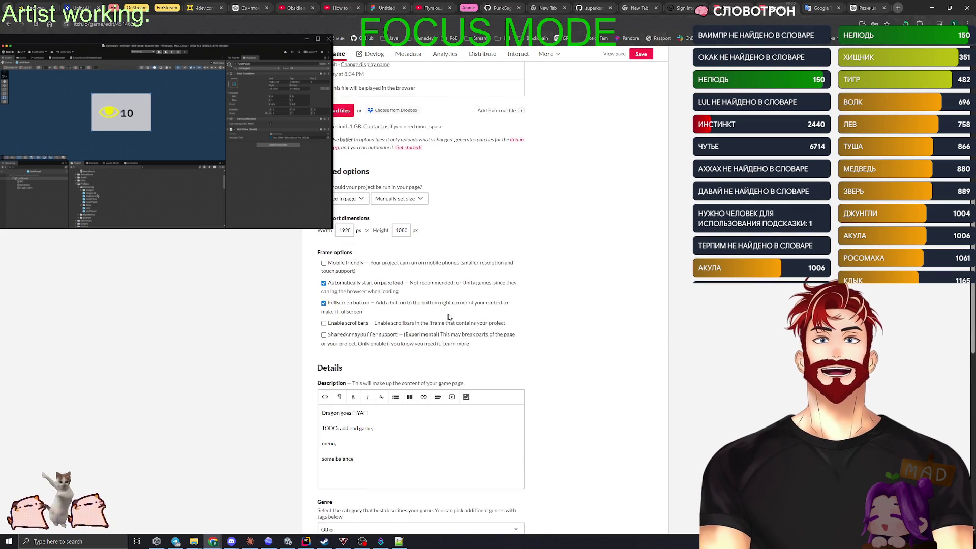
pyautogui.scroll(-5, 610, 315)
pyautogui.scroll(-4, 585, 318)
pyautogui.scroll(4, 568, 319)
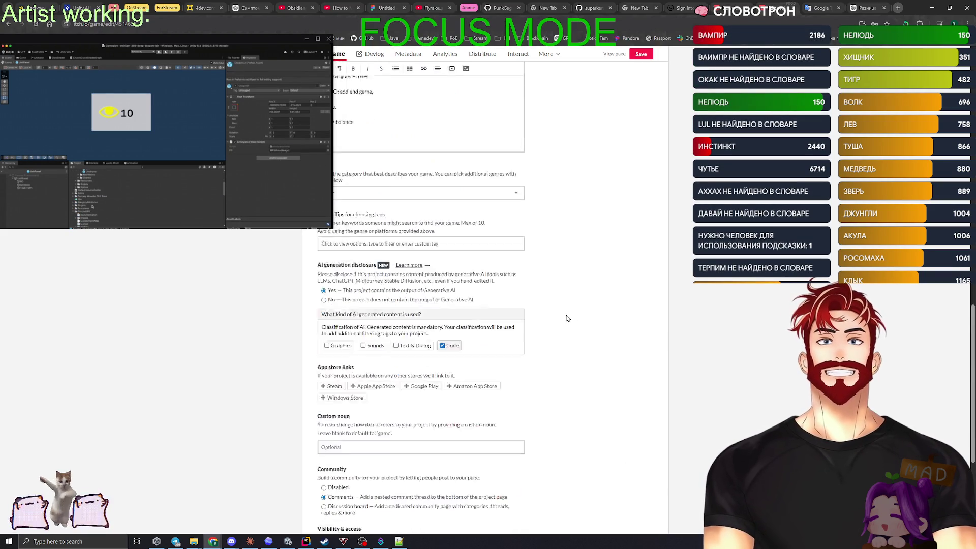
pyautogui.scroll(10, 568, 319)
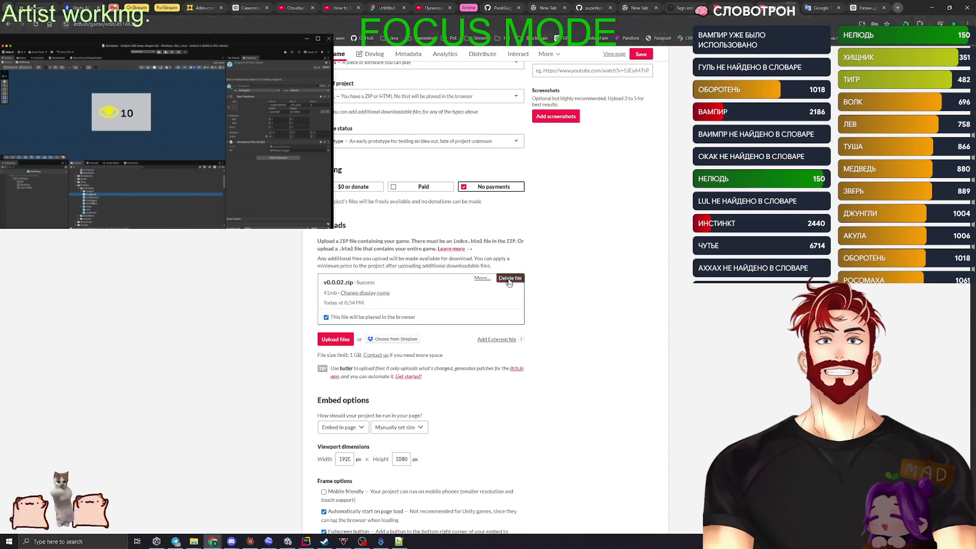
pyautogui.click(510, 278)
pyautogui.click(565, 149)
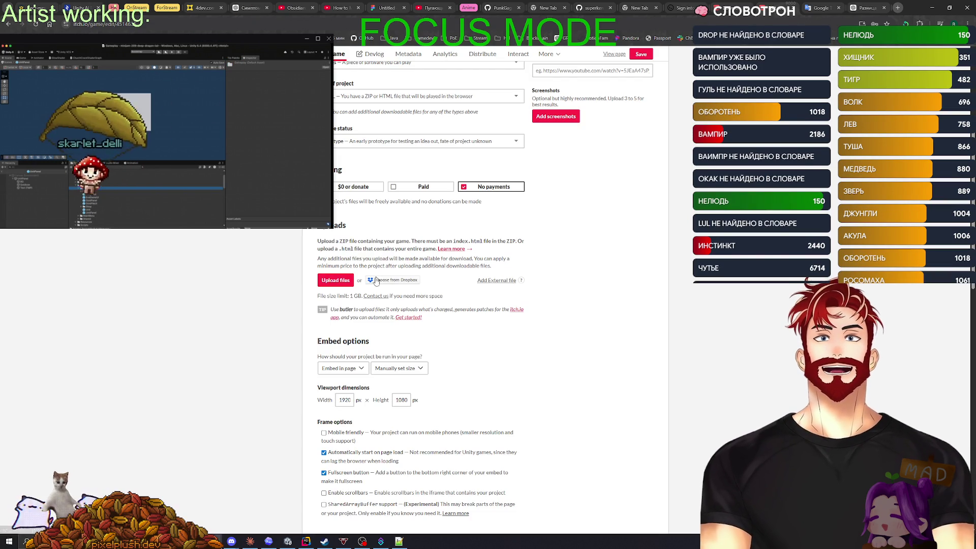
pyautogui.click(342, 281)
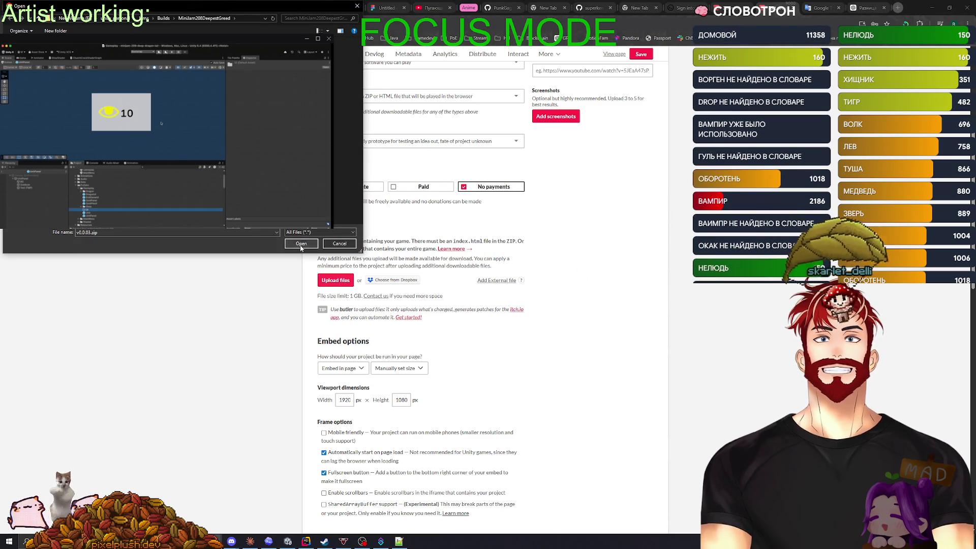
pyautogui.press('Return')
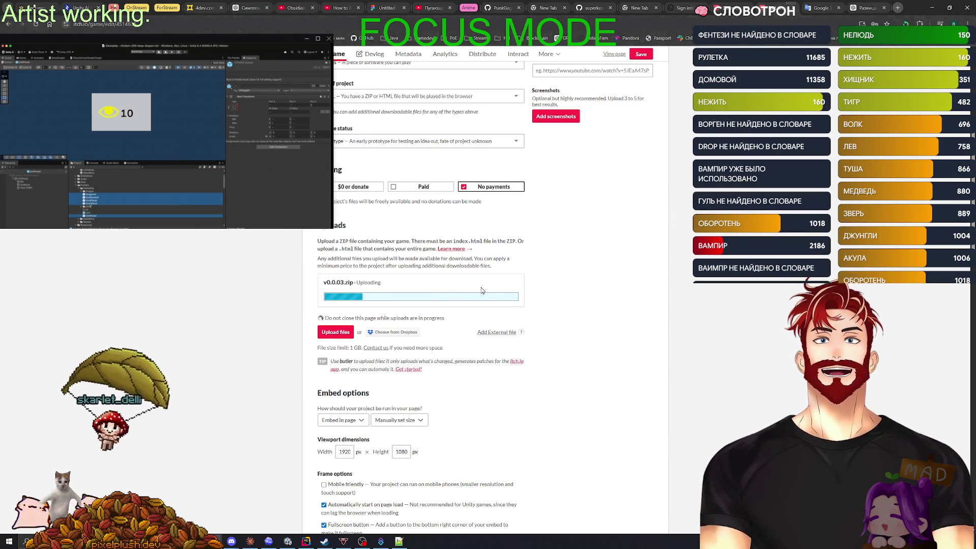
# In Unity, open the bar prefab for editing and select its image element
pyautogui.scroll(1, 481, 290)
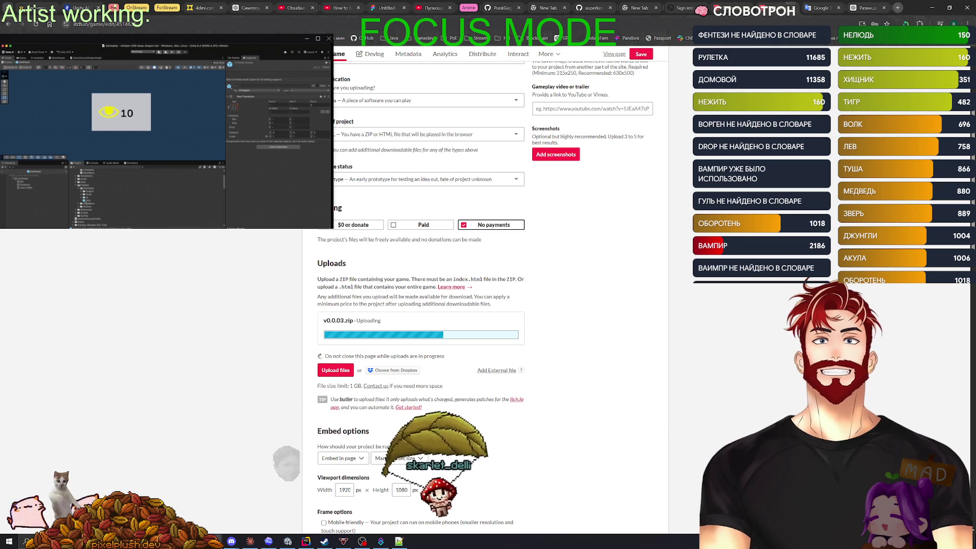
pyautogui.click(95, 201)
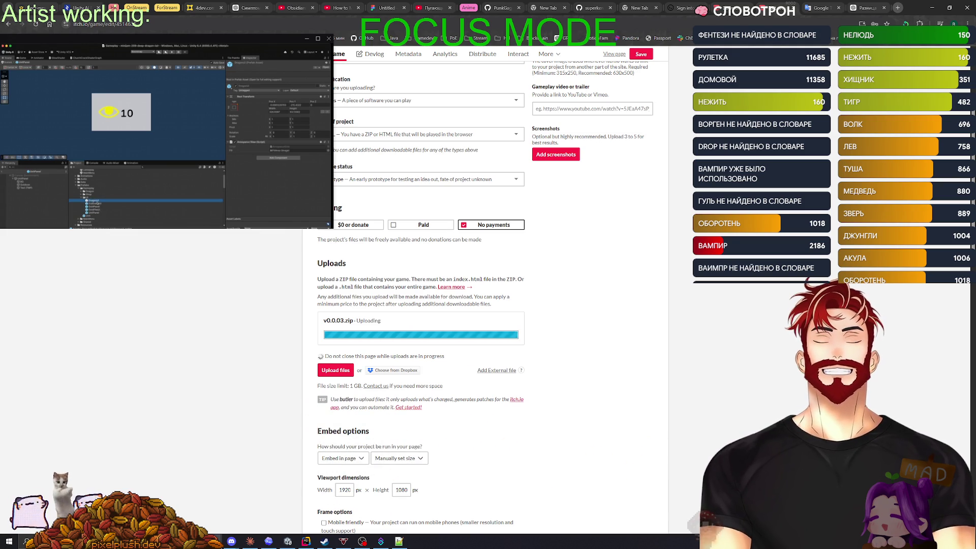
pyautogui.doubleClick(97, 202)
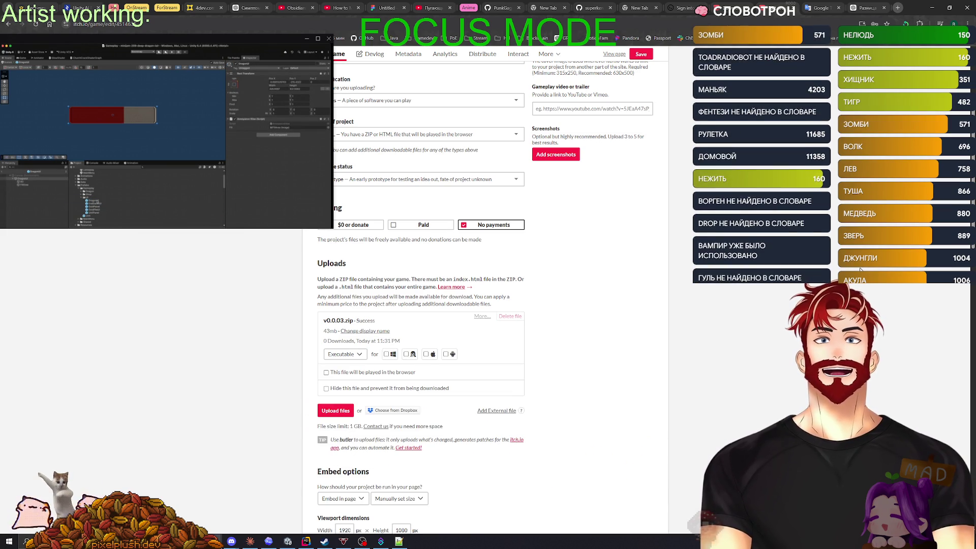
pyautogui.click(23, 182)
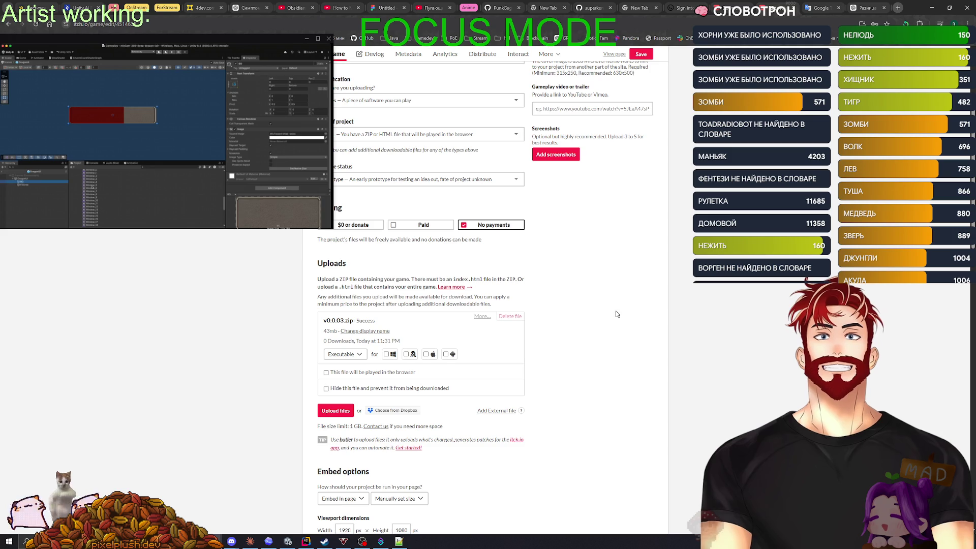
# Mark the v0.0.03.zip upload as played in the browser and save the game page
pyautogui.click(326, 372)
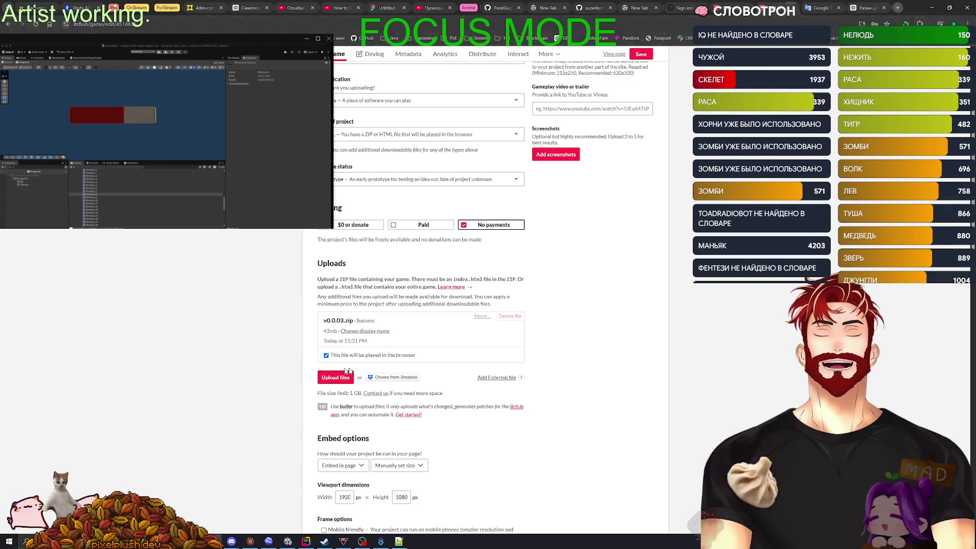
pyautogui.scroll(-20, 263, 388)
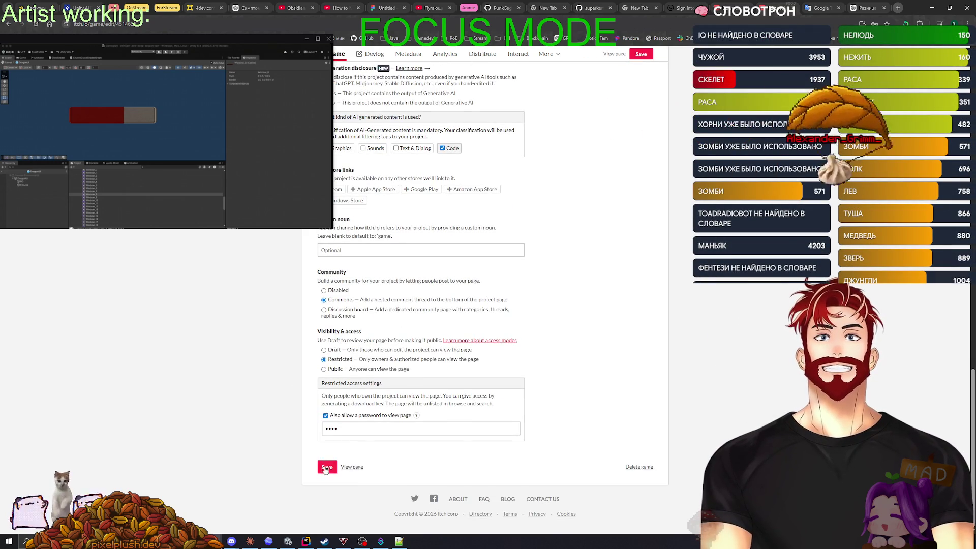
pyautogui.click(326, 468)
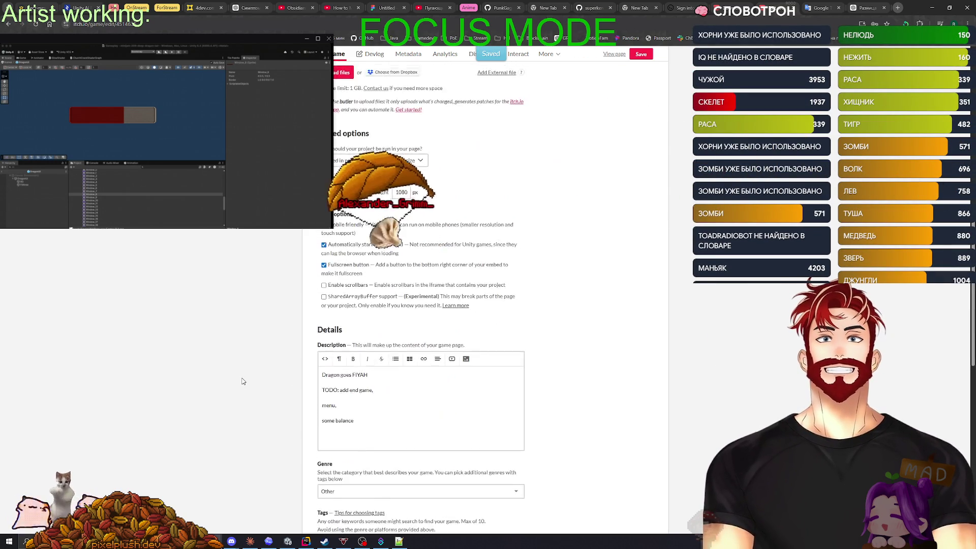
pyautogui.scroll(5, 242, 382)
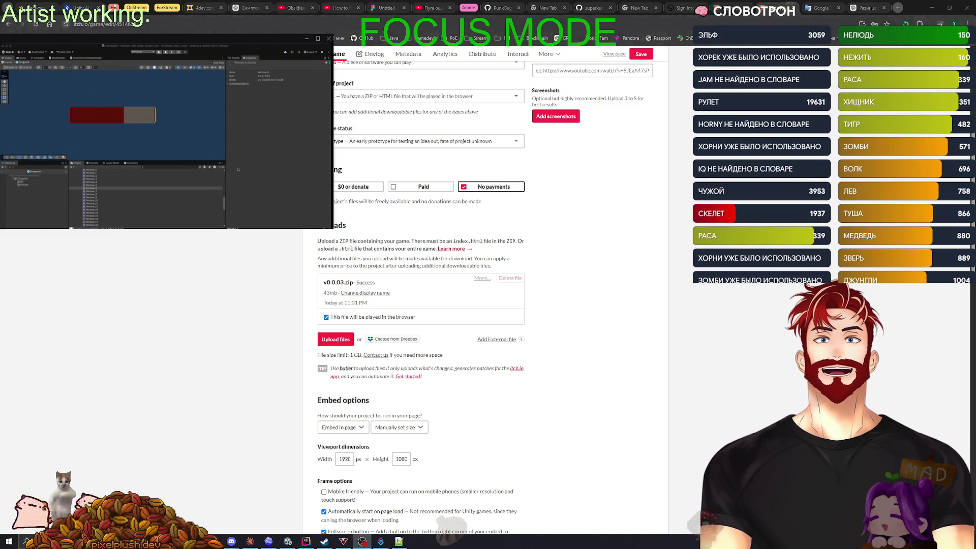
# Compare entries in the Unity project list, then select the bar's image object in the hierarchy
pyautogui.click(97, 191)
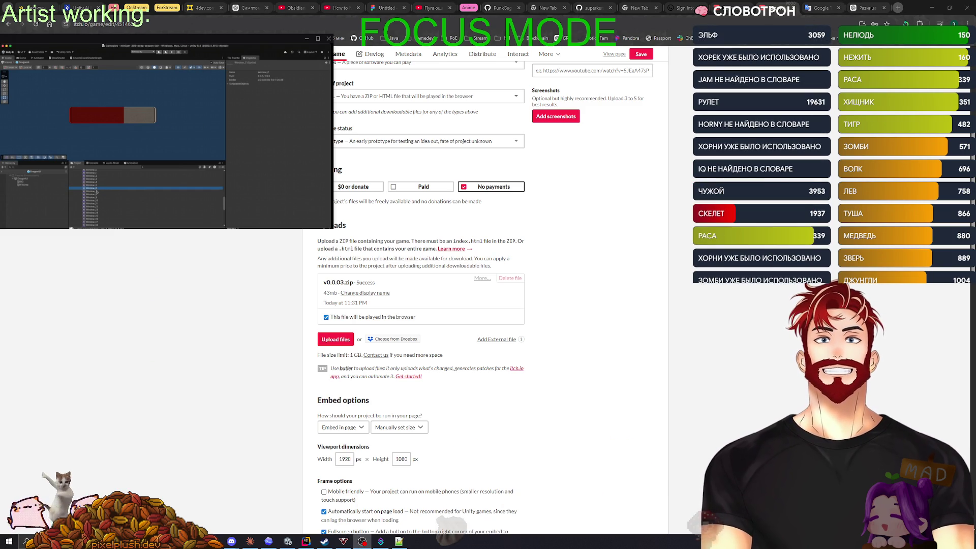
pyautogui.press('Up')
pyautogui.press('Up')
pyautogui.press('Up')
pyautogui.press('Up')
pyautogui.press('Up')
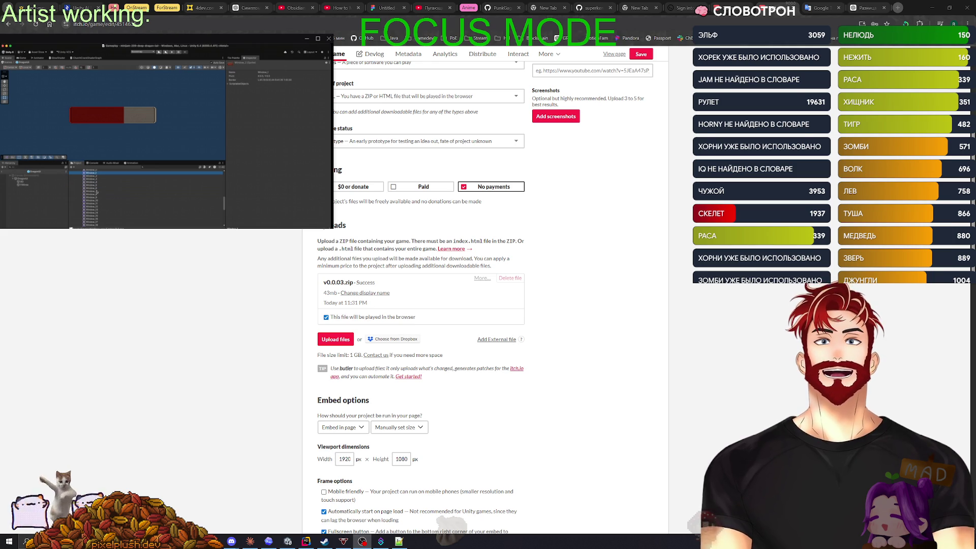
pyautogui.press('Down')
pyautogui.press('Down')
pyautogui.press('Down')
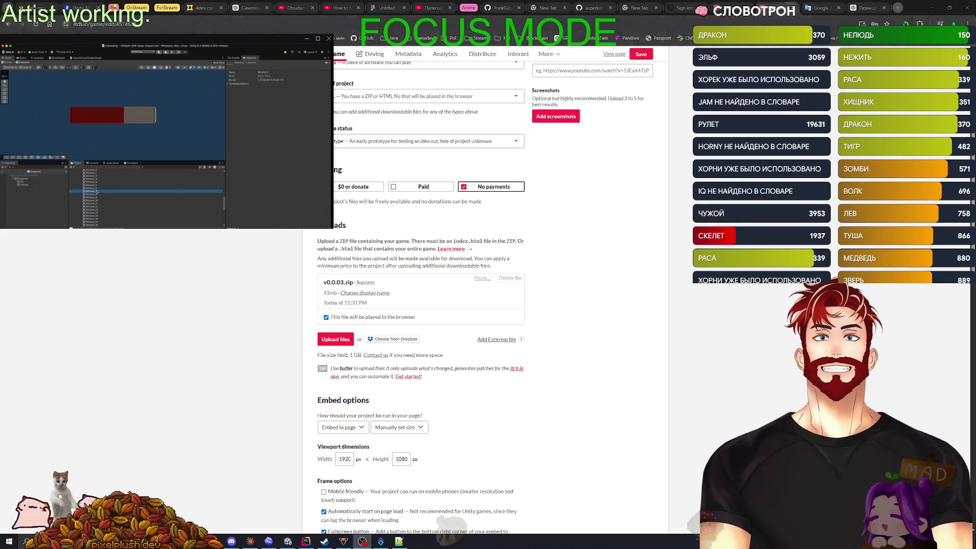
pyautogui.press('Down')
pyautogui.press('Down')
pyautogui.press('Down')
pyautogui.press('Up')
pyautogui.press('Down')
pyautogui.press('Up')
pyautogui.press('Down')
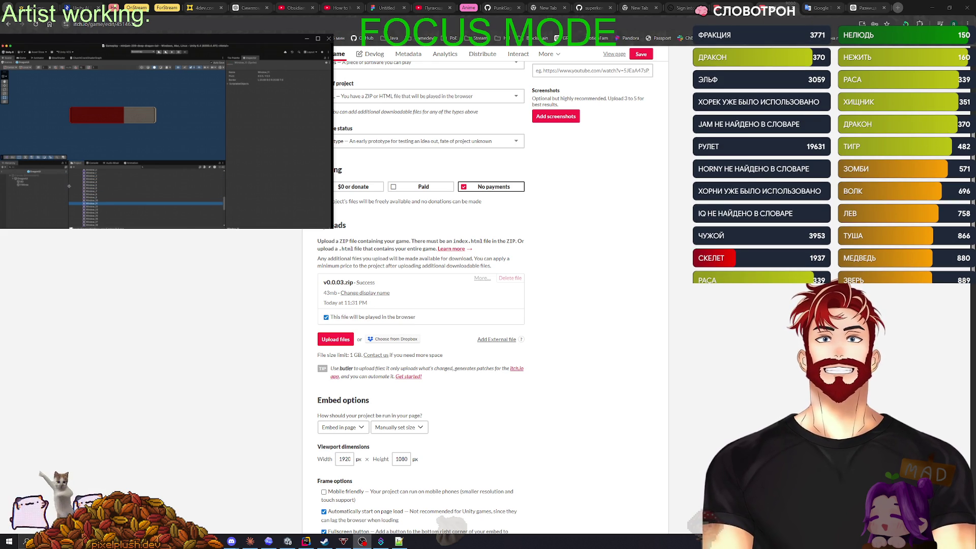
pyautogui.click(40, 182)
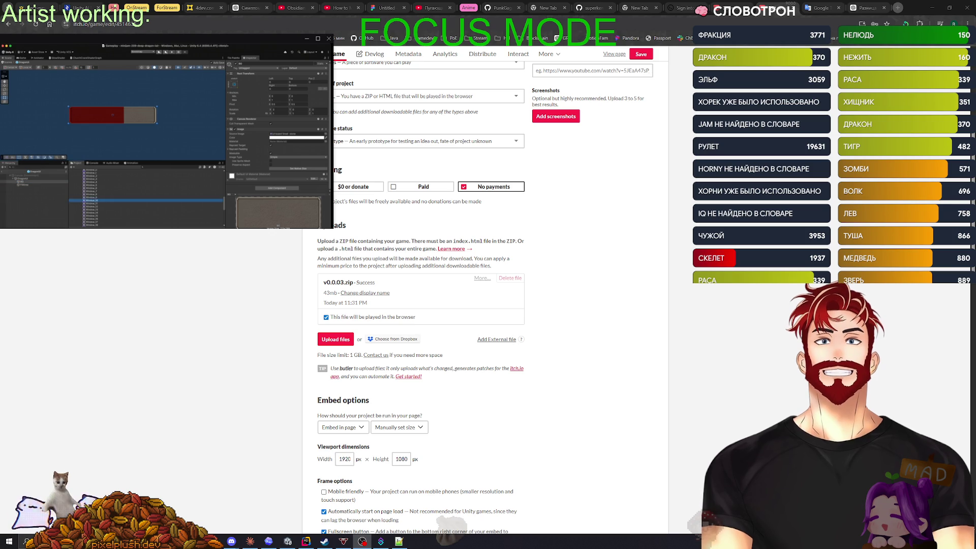
# Set the bar's Source Image to the framed white border sprite and view it in the Game view
pyautogui.moveTo(283, 135); pyautogui.dragTo(283, 135)
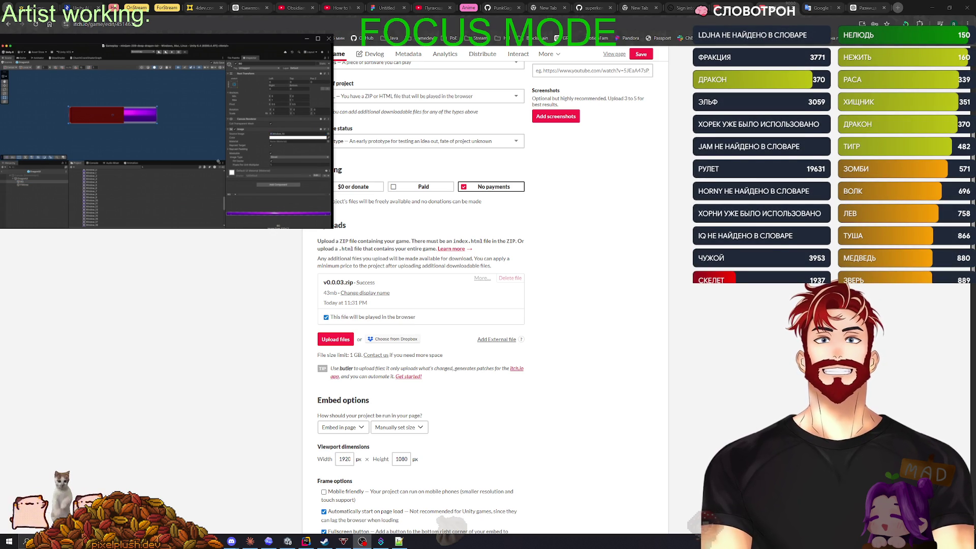
pyautogui.moveTo(87, 204); pyautogui.dragTo(284, 135)
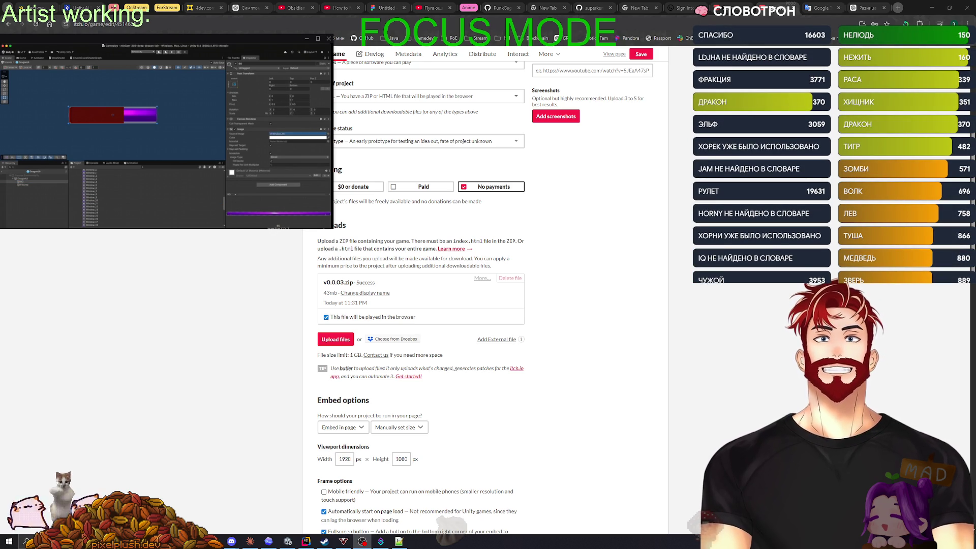
pyautogui.click(37, 185)
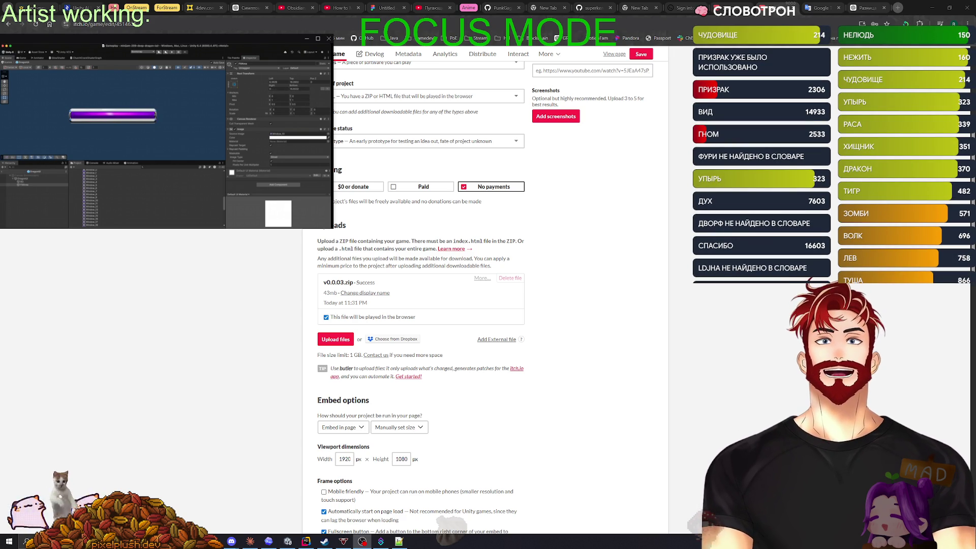
pyautogui.click(125, 129)
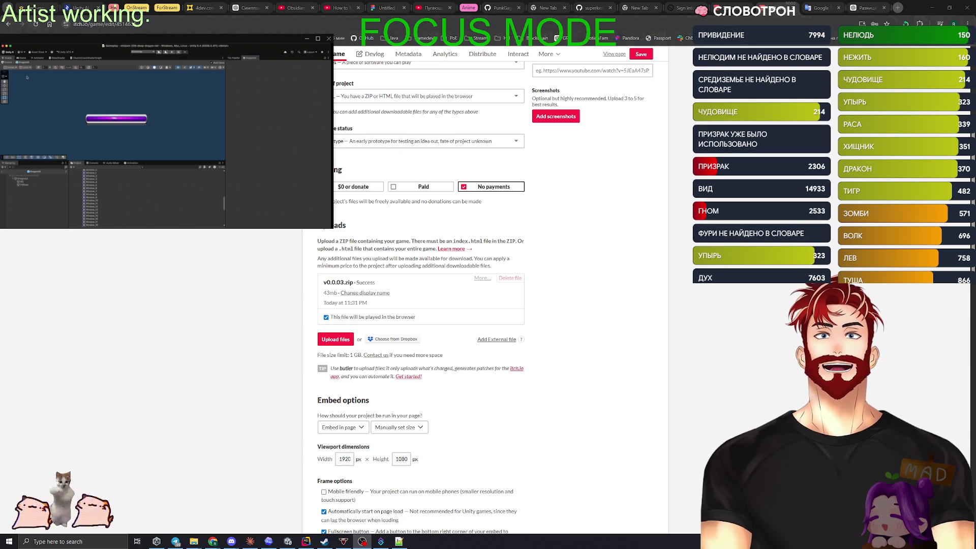
pyautogui.click(23, 57)
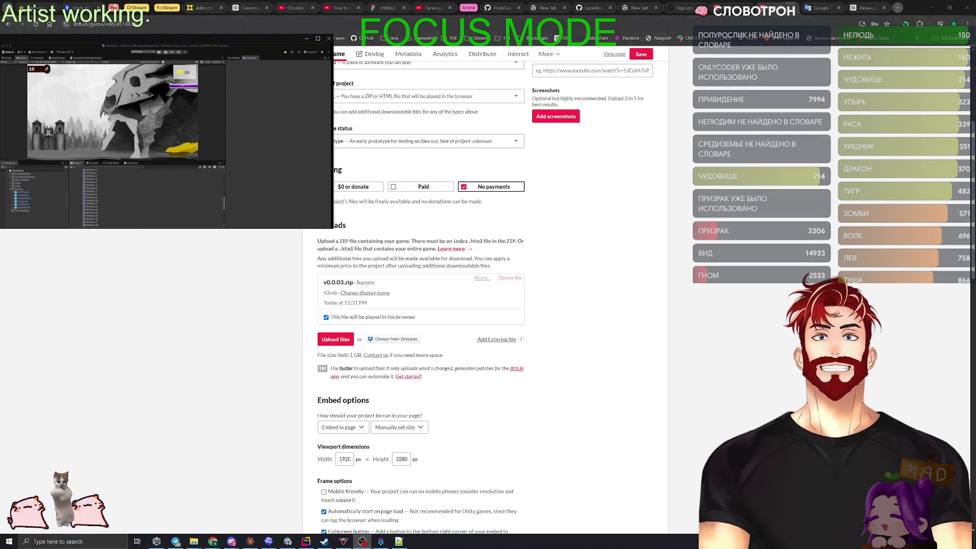
# Leave the Unity editor and switch to the Discord call sharing the game screen
pyautogui.click(272, 181)
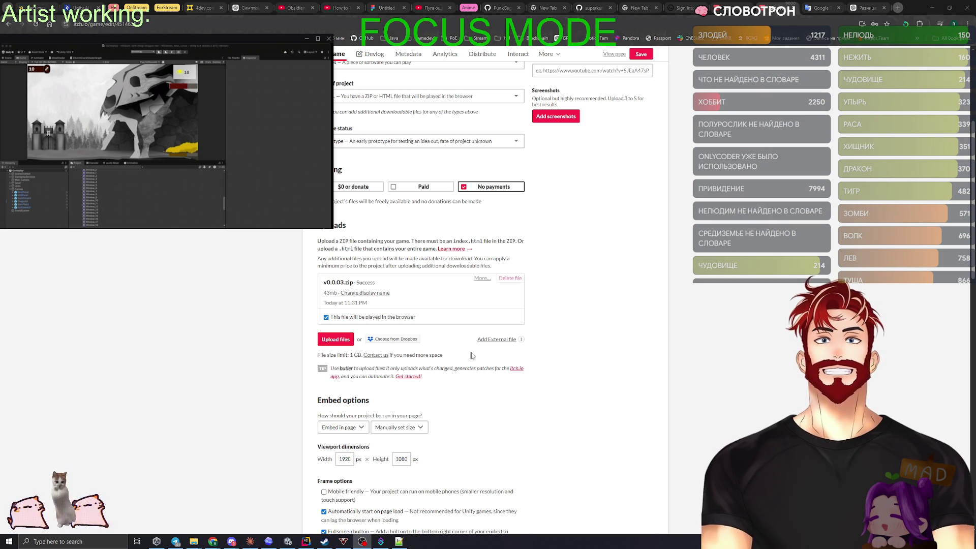
pyautogui.scroll(-15, 468, 353)
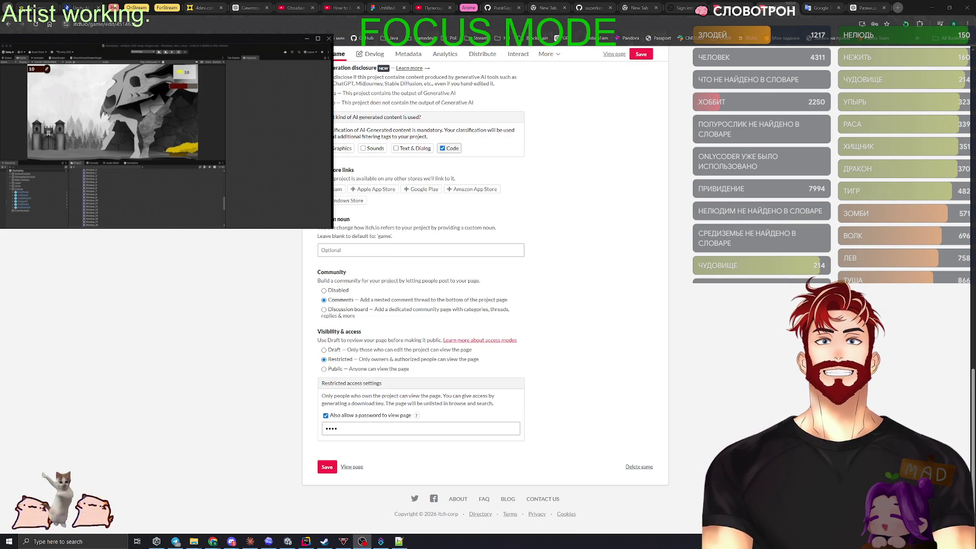
pyautogui.hotkey('alt', 'Tab')
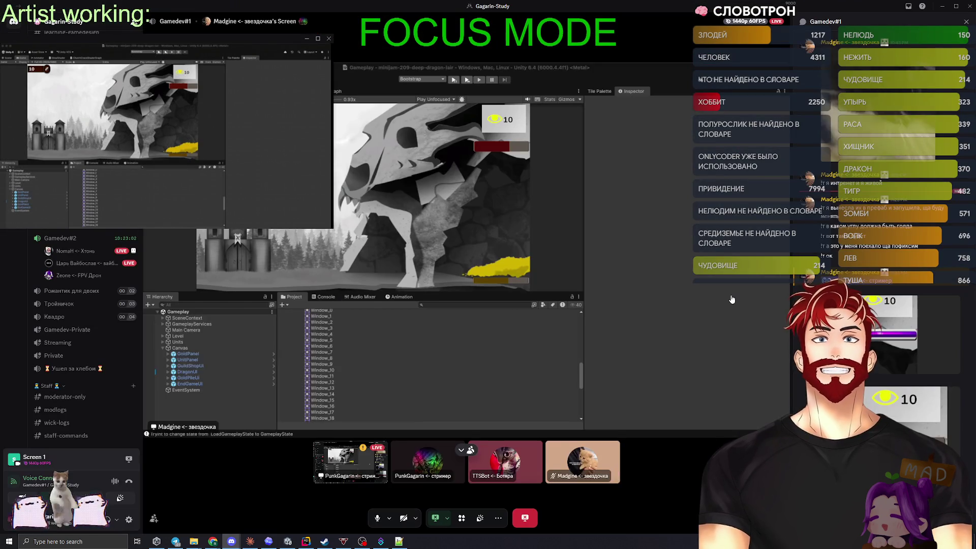
# Enlarge and review the shared purple-bar screenshot in Discord, then switch to Streamer.bot
pyautogui.moveTo(886, 391)
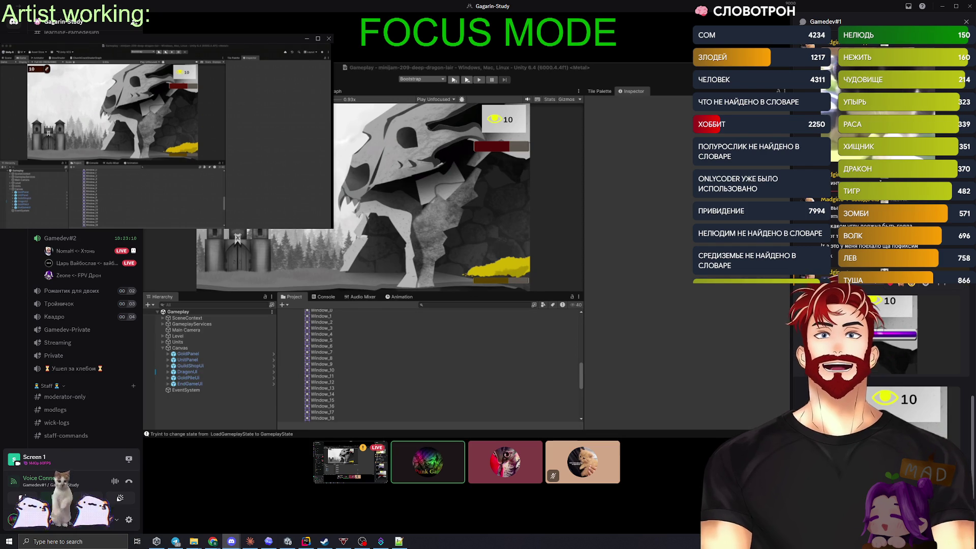
pyautogui.click(895, 331)
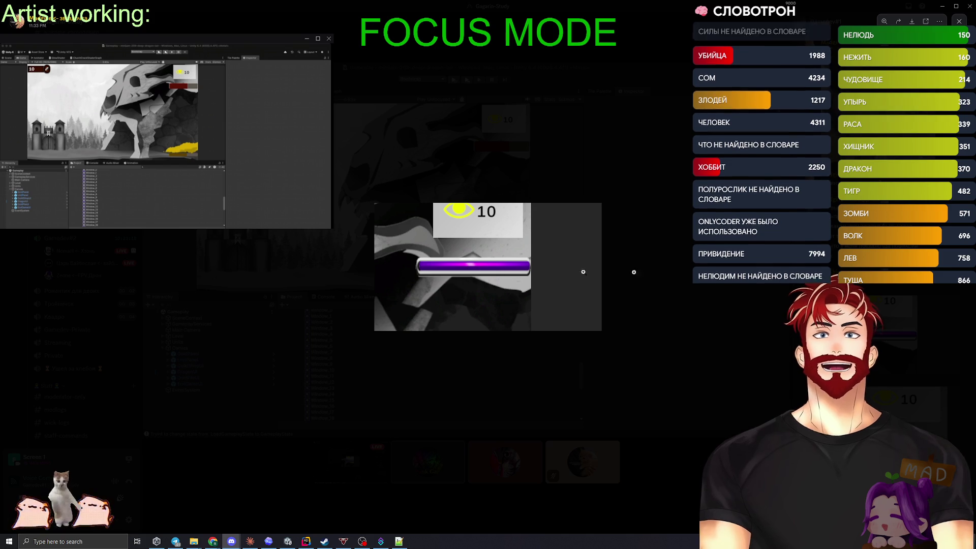
pyautogui.click(632, 270)
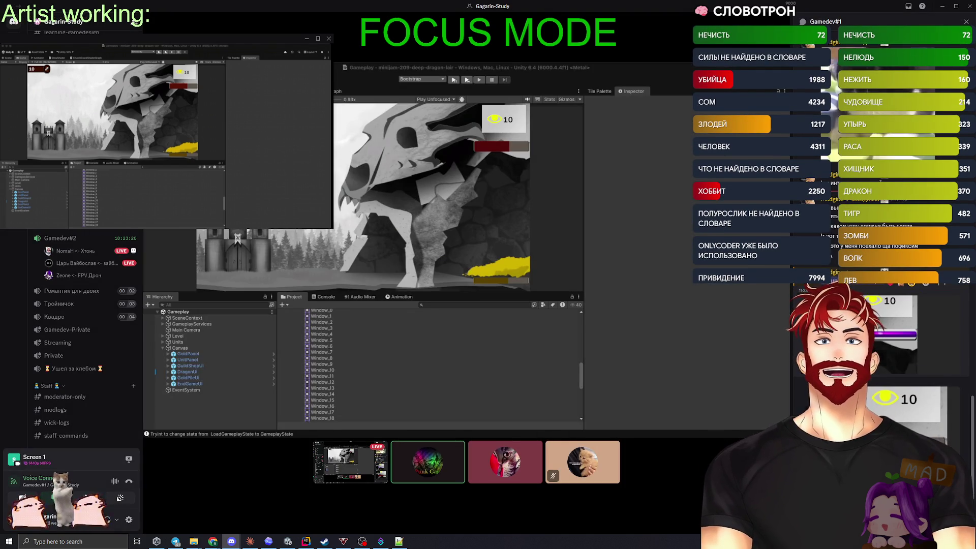
pyautogui.click(904, 407)
pyautogui.click(904, 421)
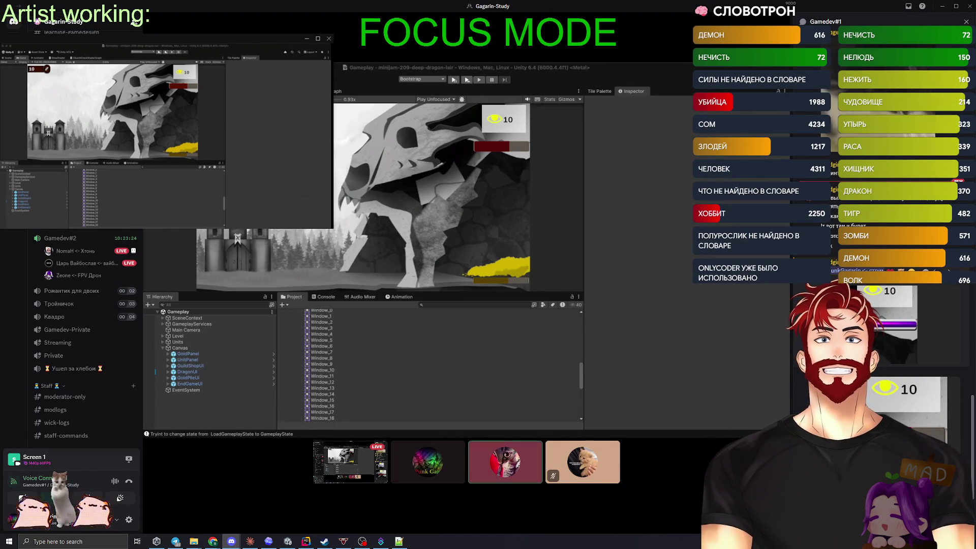
pyautogui.click(904, 396)
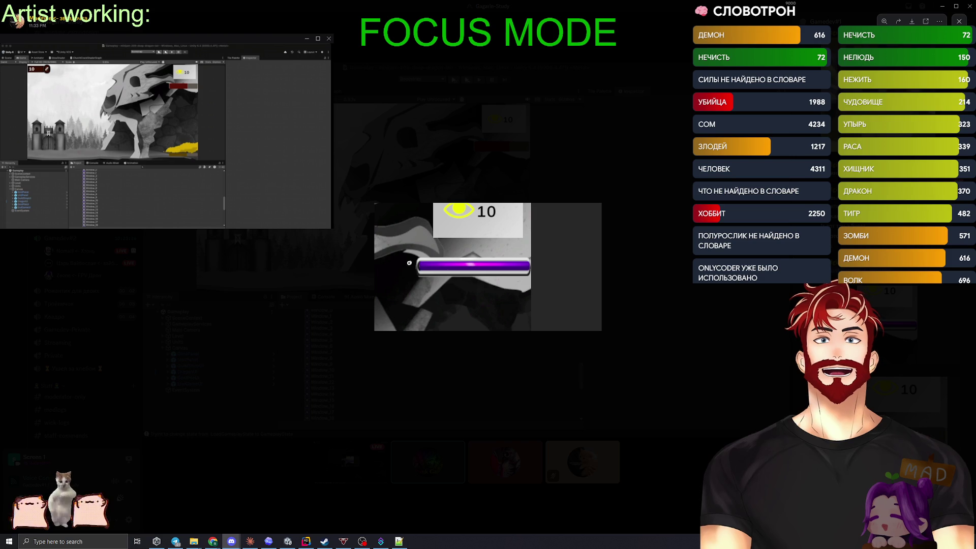
pyautogui.click(685, 261)
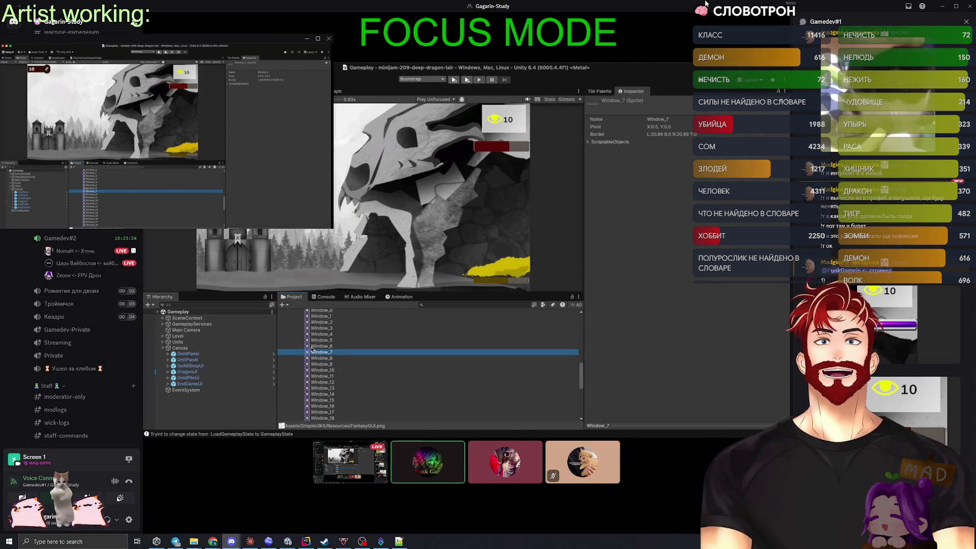
pyautogui.hotkey('alt', 'Tab')
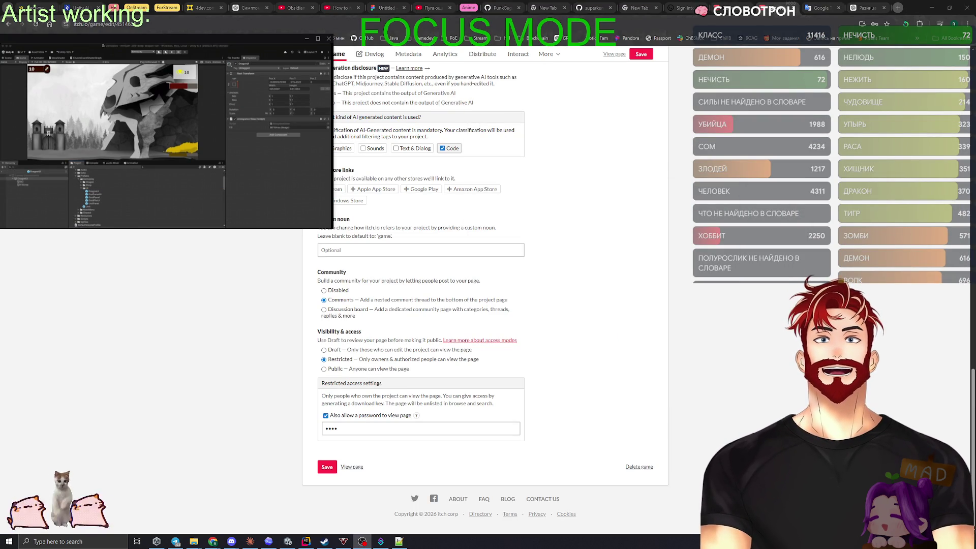
pyautogui.hotkey('alt', 'Tab')
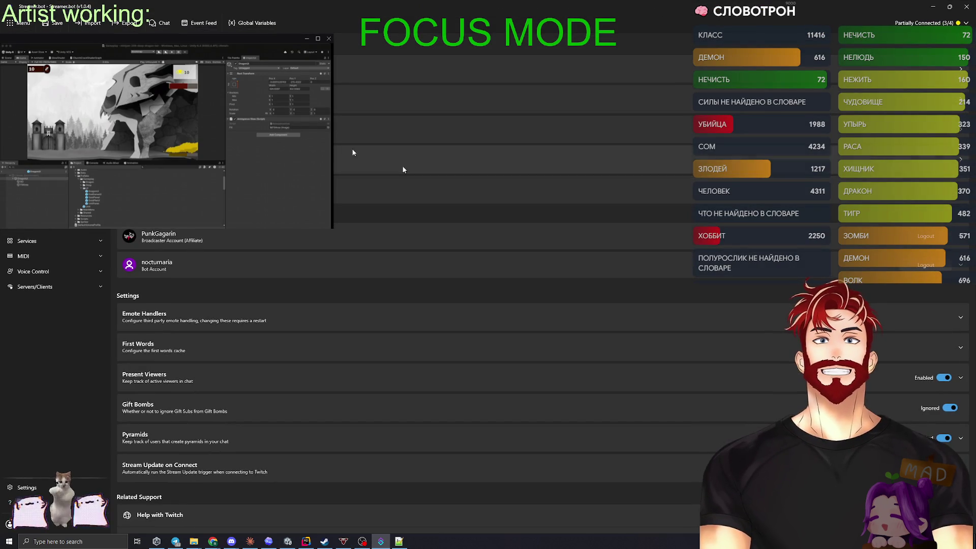
# Change Streamer.bot's Faith global variable from 584 to 2000, then return to the itch.io page
pyautogui.click(248, 24)
pyautogui.click(381, 112)
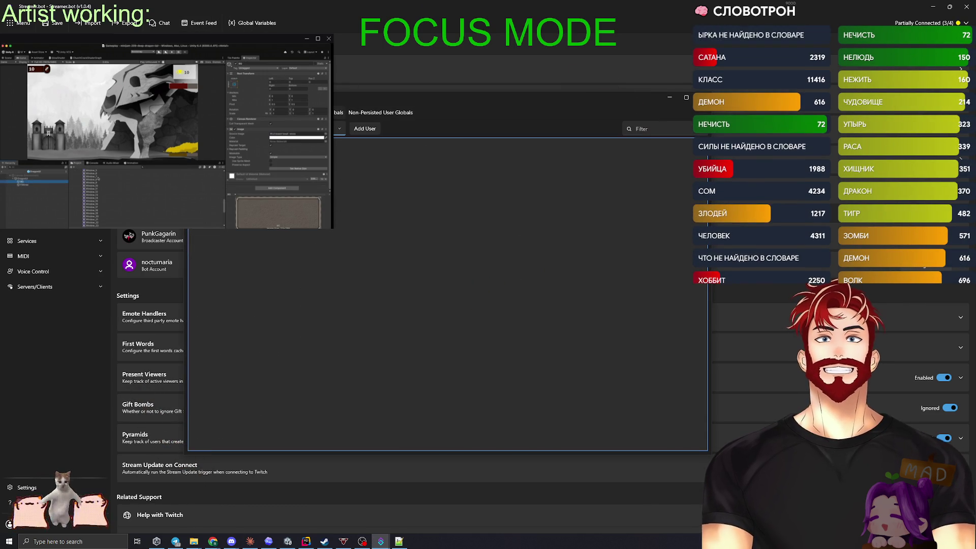
pyautogui.press('super+space')
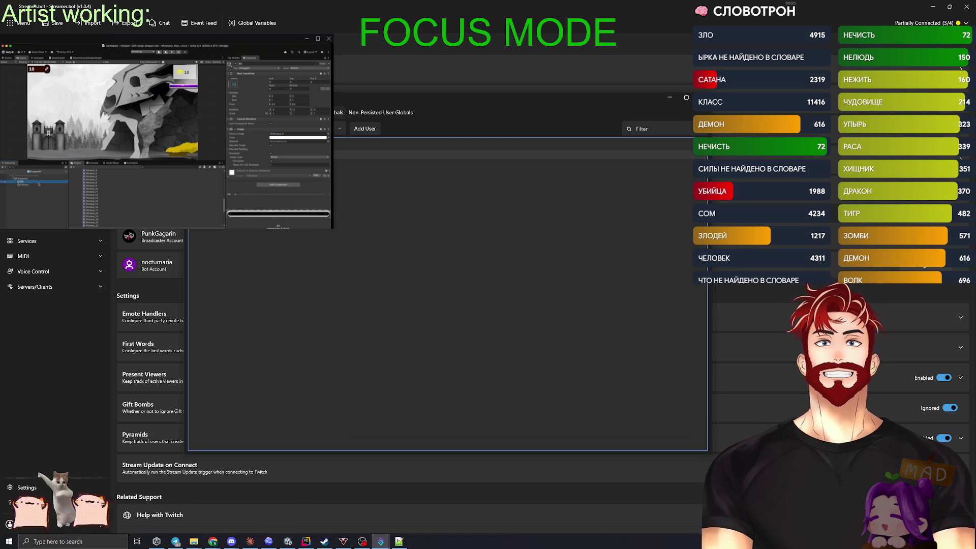
pyautogui.doubleClick(426, 265)
pyautogui.press('Tab')
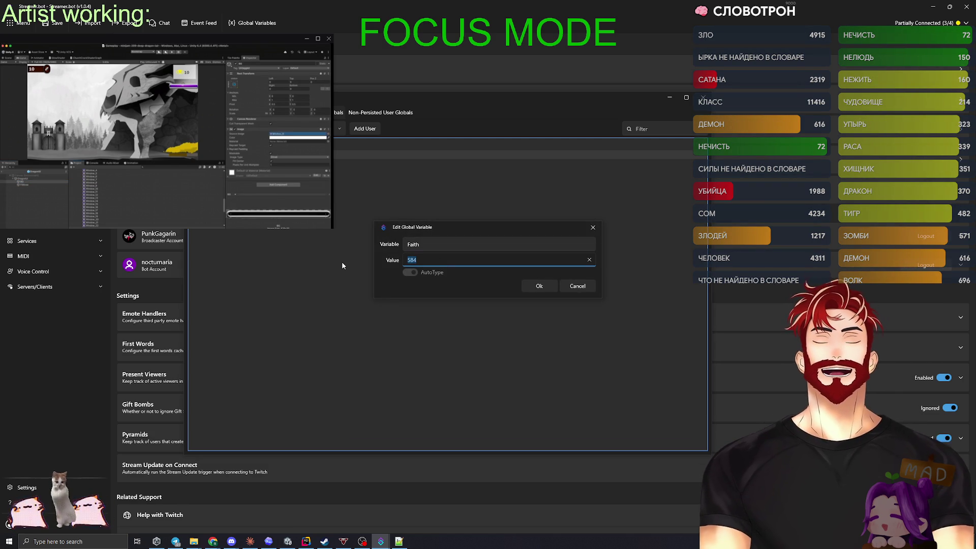
pyautogui.write('2000')
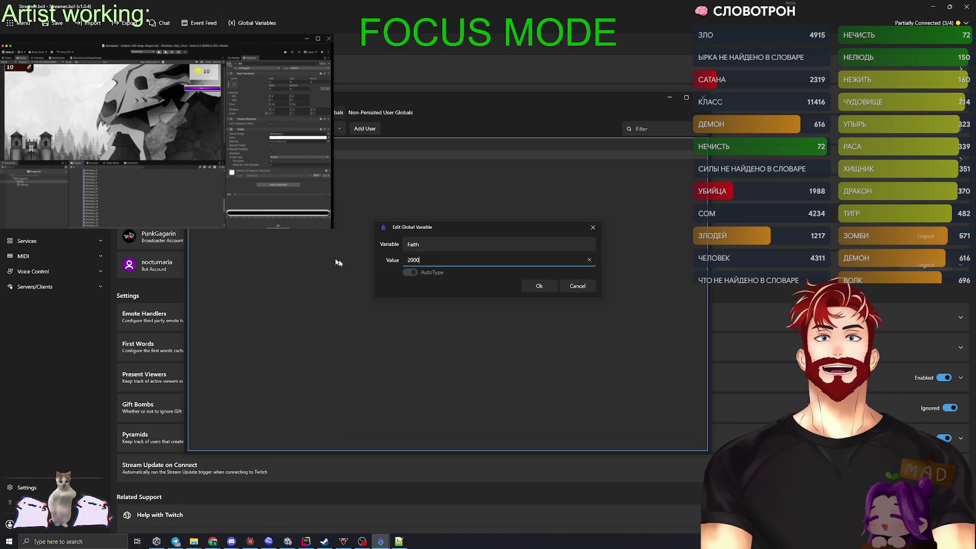
pyautogui.click(541, 285)
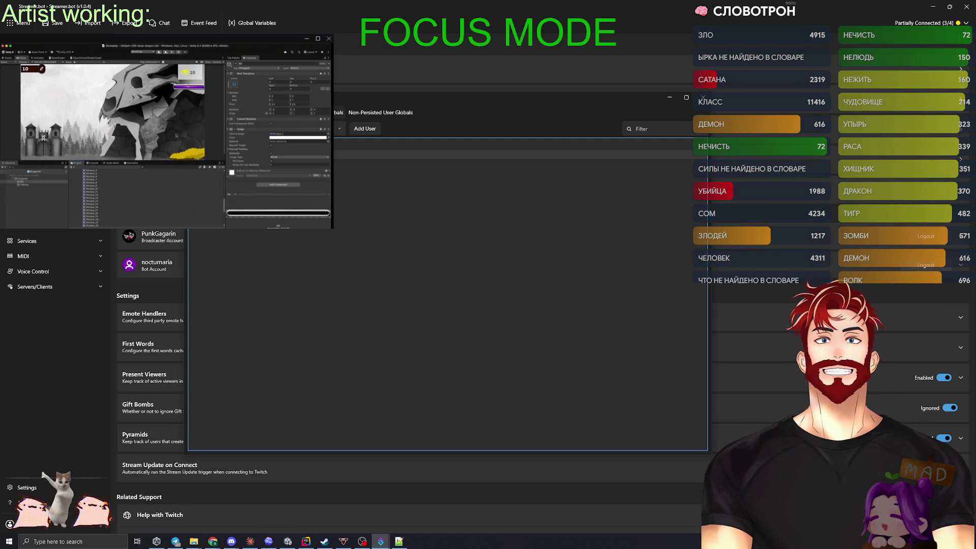
pyautogui.click(704, 97)
pyautogui.hotkey('alt', 'Tab')
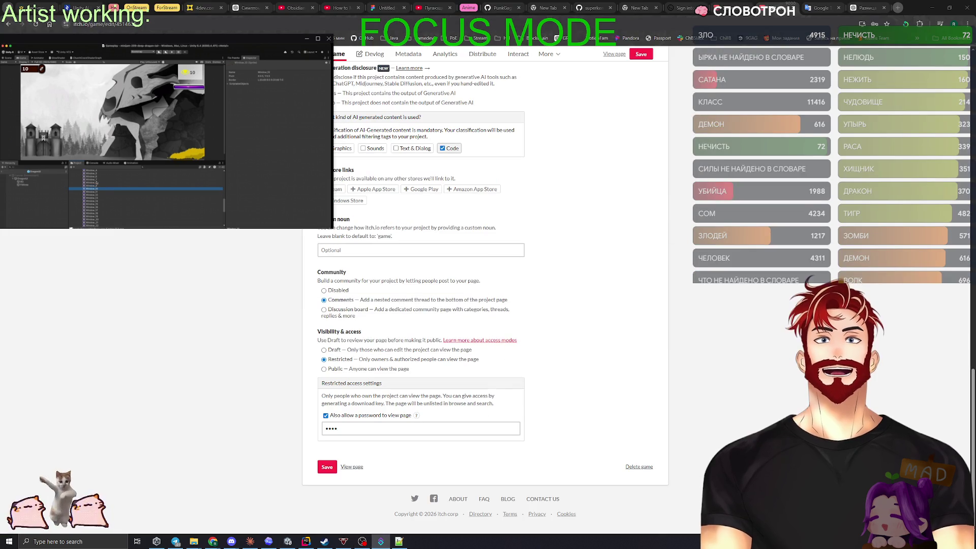
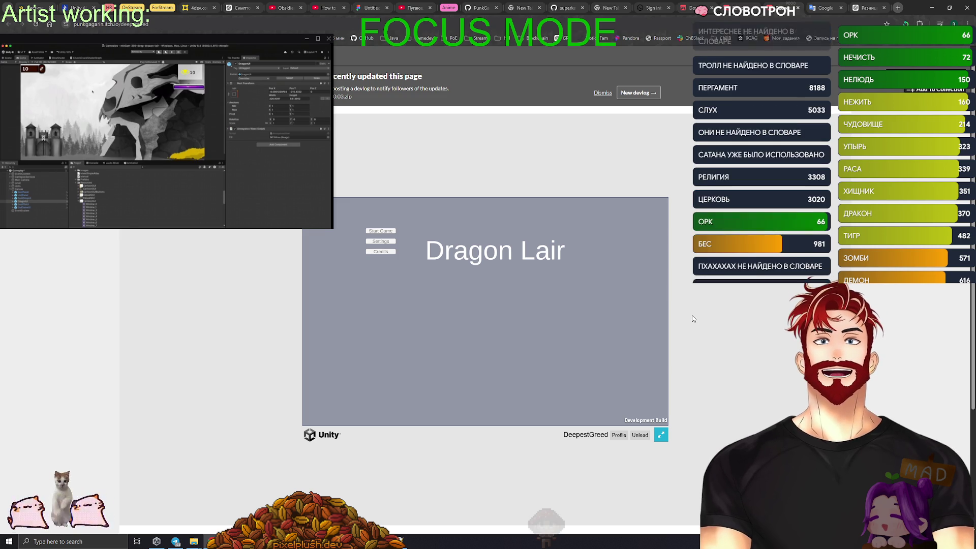
# Start a new Dragon Lair game and toggle full screen on and off three times
pyautogui.click(388, 233)
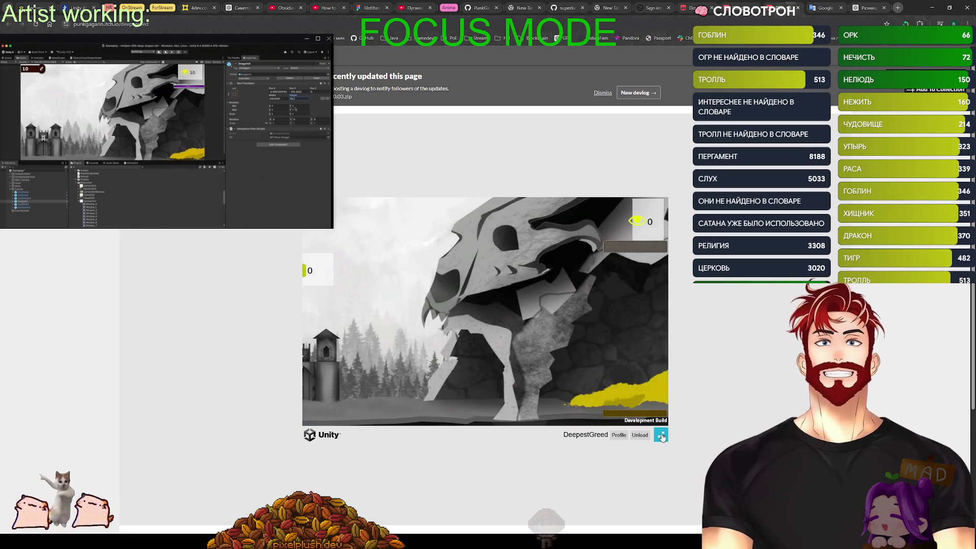
pyautogui.click(662, 435)
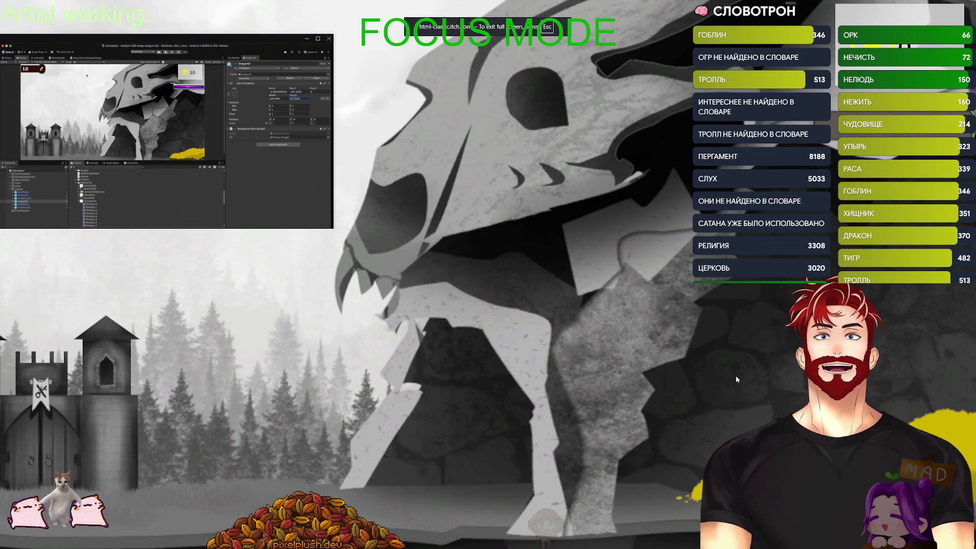
pyautogui.press('Escape')
pyautogui.click(661, 435)
pyautogui.press('Escape')
pyautogui.click(661, 435)
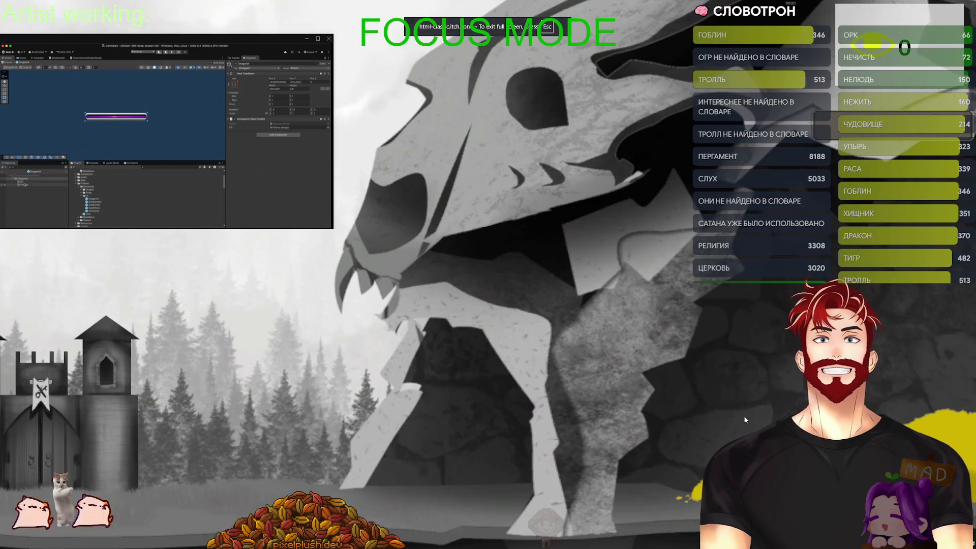
pyautogui.press('Escape')
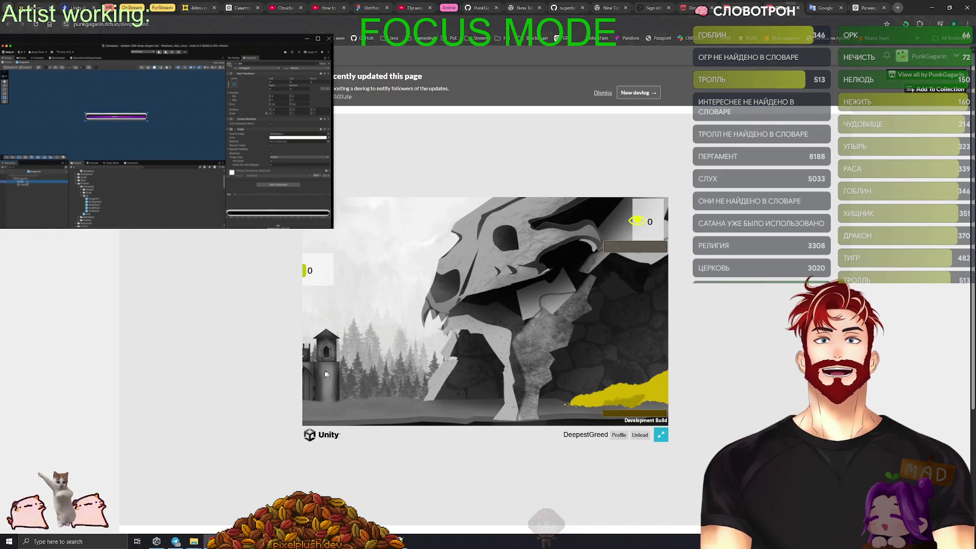
# Open the GuildShop from the castle, then open and close it in full screen
pyautogui.click(327, 374)
pyautogui.press('Escape')
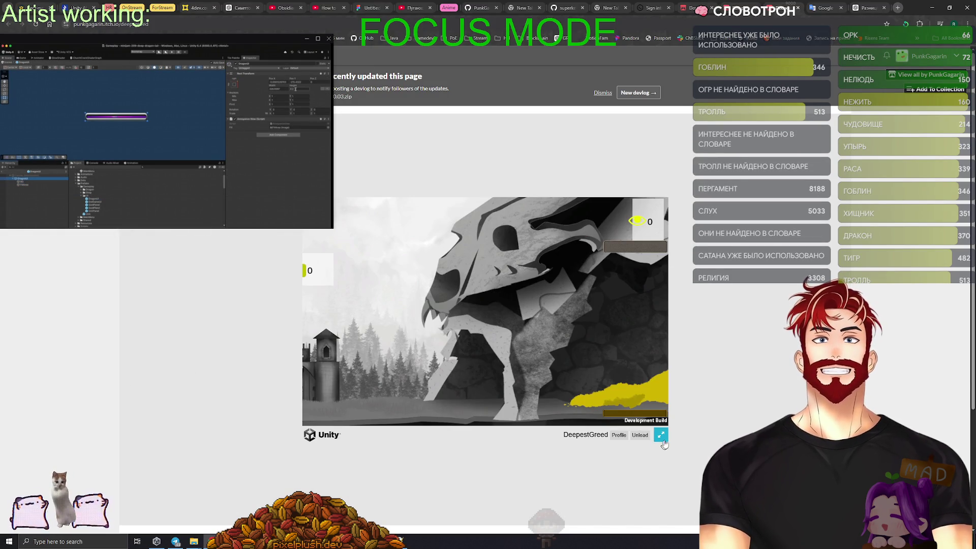
pyautogui.click(662, 435)
pyautogui.click(101, 387)
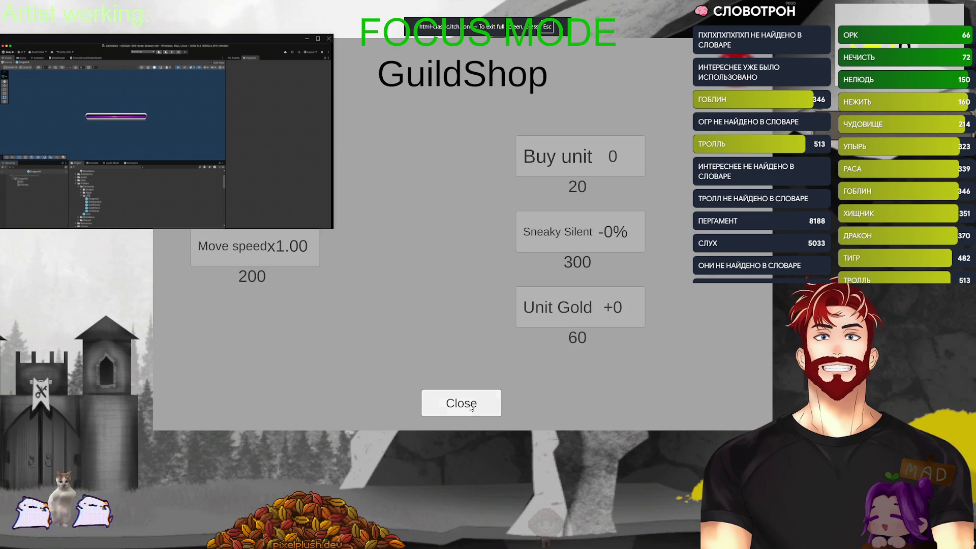
pyautogui.click(470, 408)
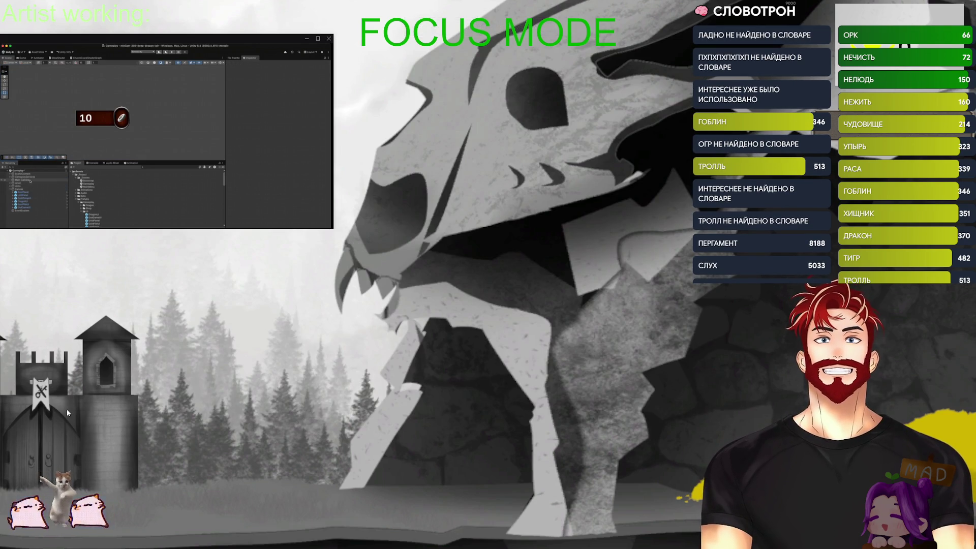
pyautogui.press('Escape')
# Open and close the GuildShop panel twice in the windowed game
pyautogui.click(325, 356)
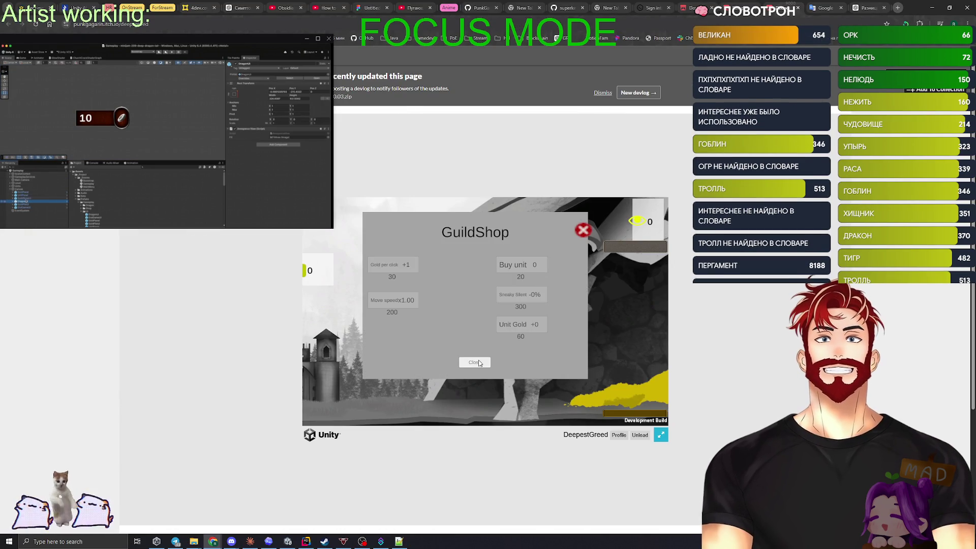
pyautogui.click(479, 364)
pyautogui.click(373, 356)
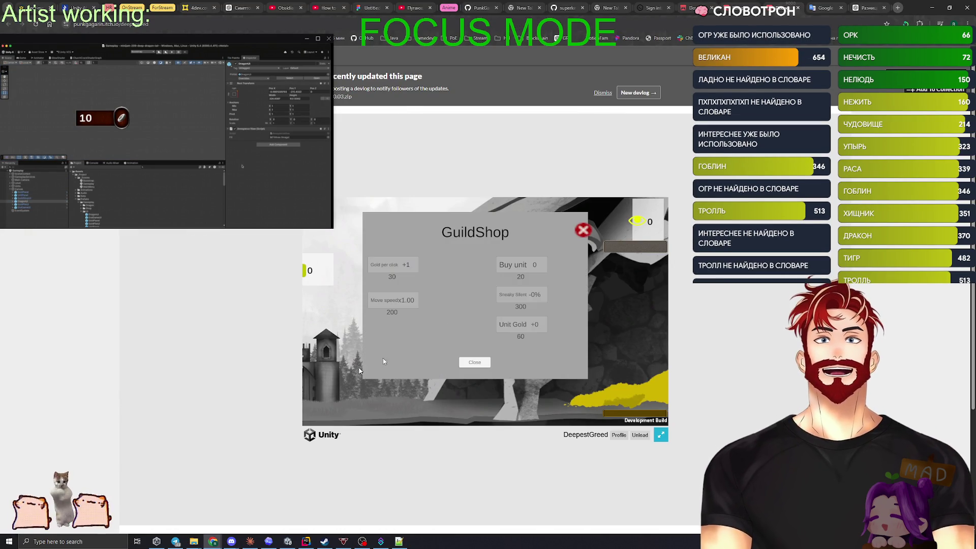
pyautogui.click(581, 231)
# Open and close the GuildShop in full screen, ending back on the windowed page
pyautogui.click(661, 435)
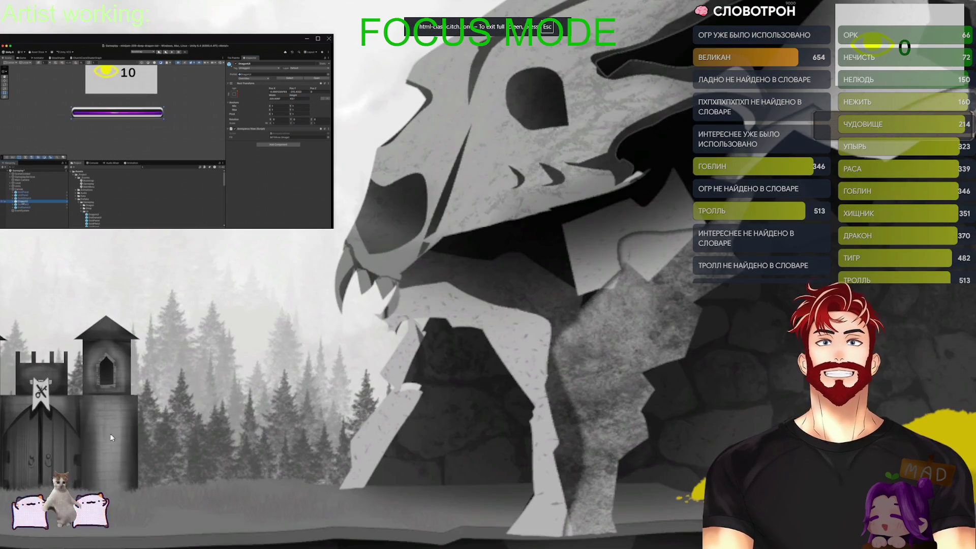
pyautogui.click(110, 434)
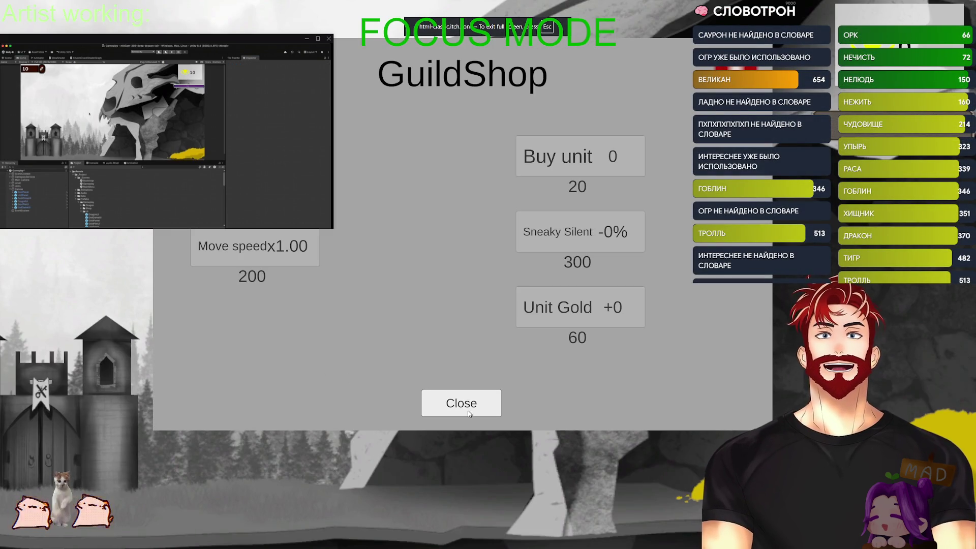
pyautogui.click(469, 415)
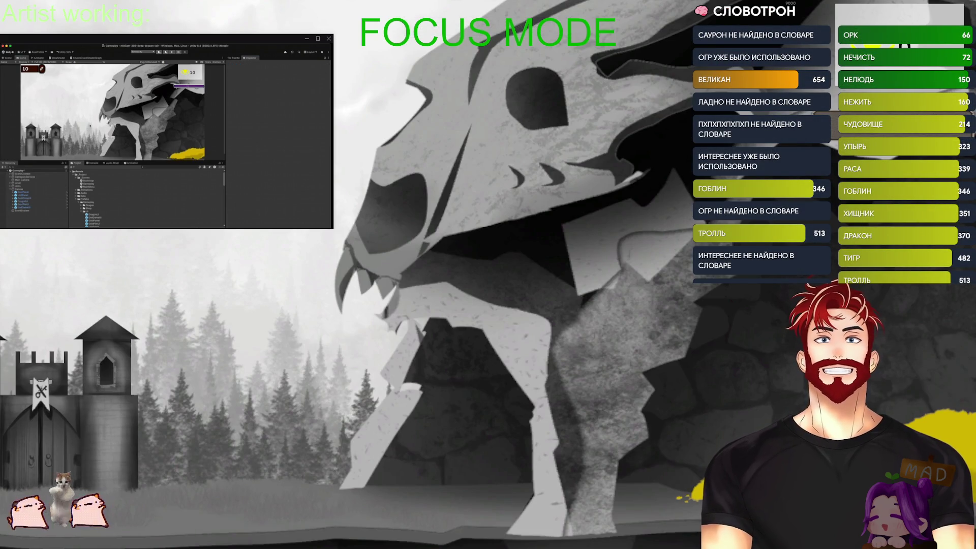
pyautogui.press('Escape')
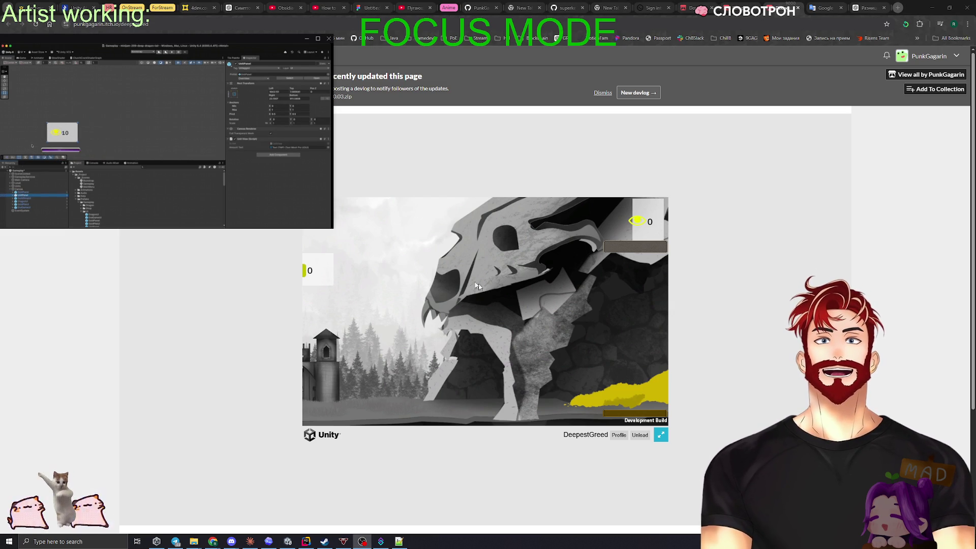
# Toggle the game between full screen and windowed, ending in full screen
pyautogui.click(662, 435)
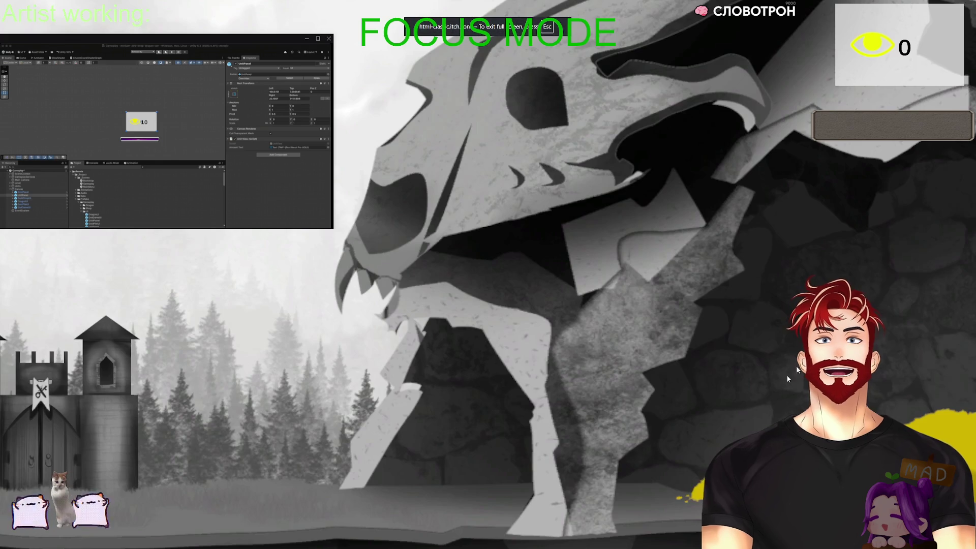
pyautogui.press('Escape')
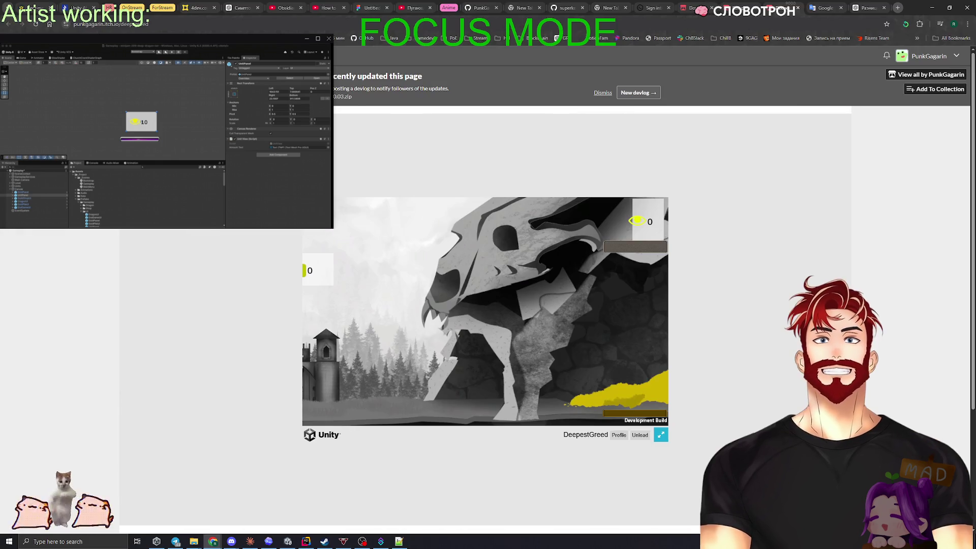
pyautogui.click(661, 435)
pyautogui.press('Escape')
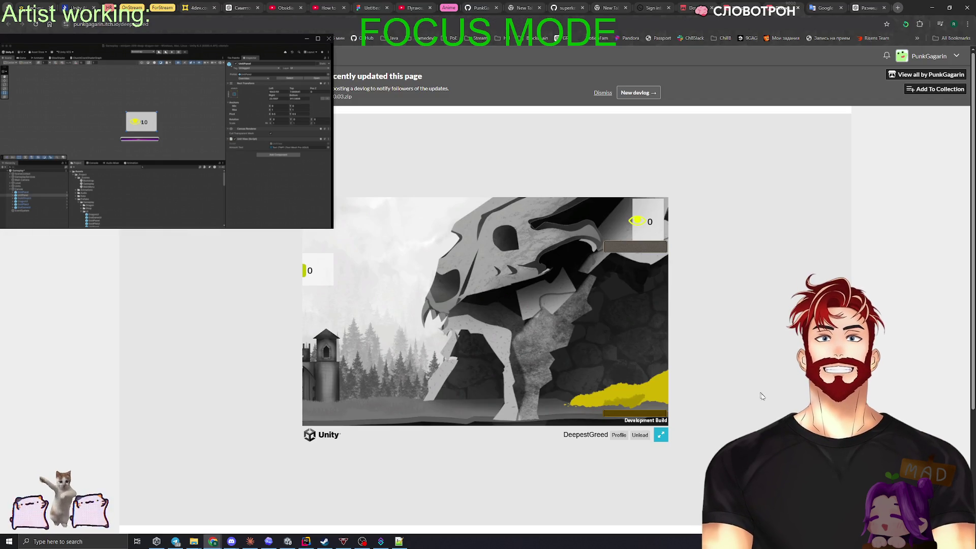
pyautogui.click(661, 435)
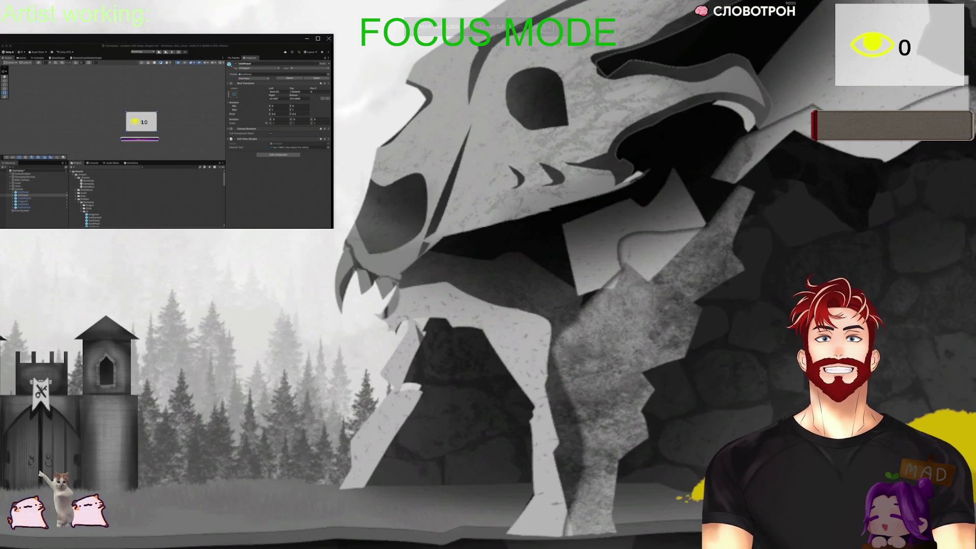
# Buy one unit in the GuildShop, raising the unit count to 1 and the next cost to 40
pyautogui.click(180, 450)
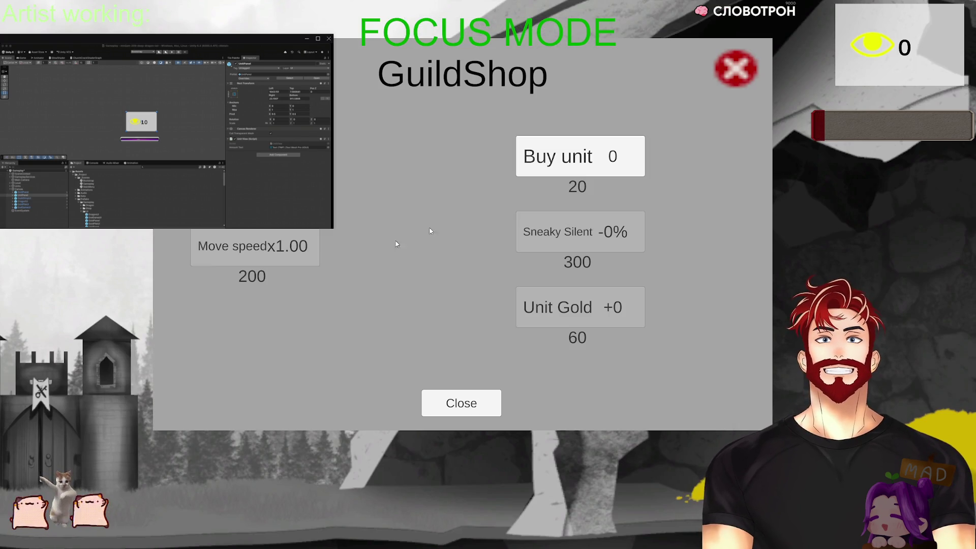
pyautogui.click(578, 168)
pyautogui.click(735, 70)
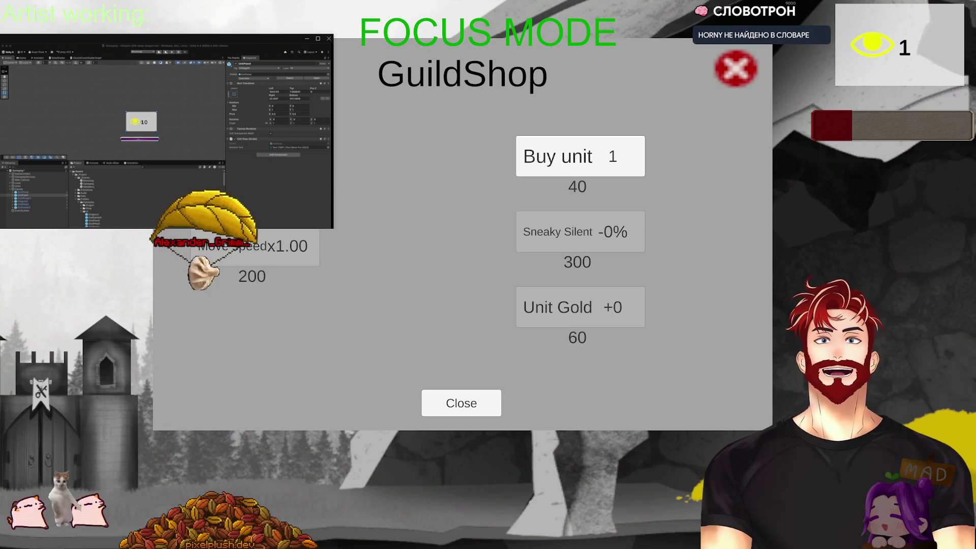
pyautogui.click(446, 396)
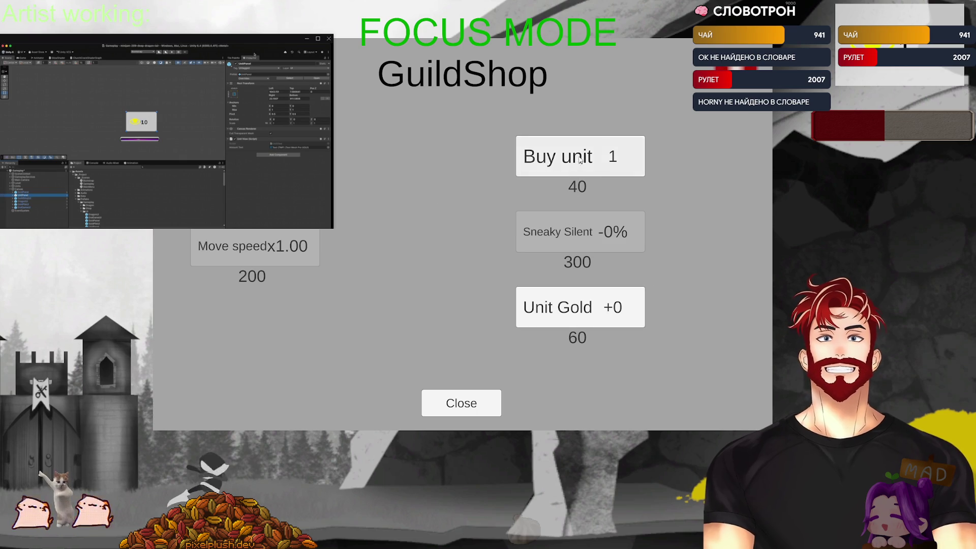
# Buy a second unit so the next costs 80, then close the GuildShop and leave full screen
pyautogui.click(580, 160)
pyautogui.press('Escape')
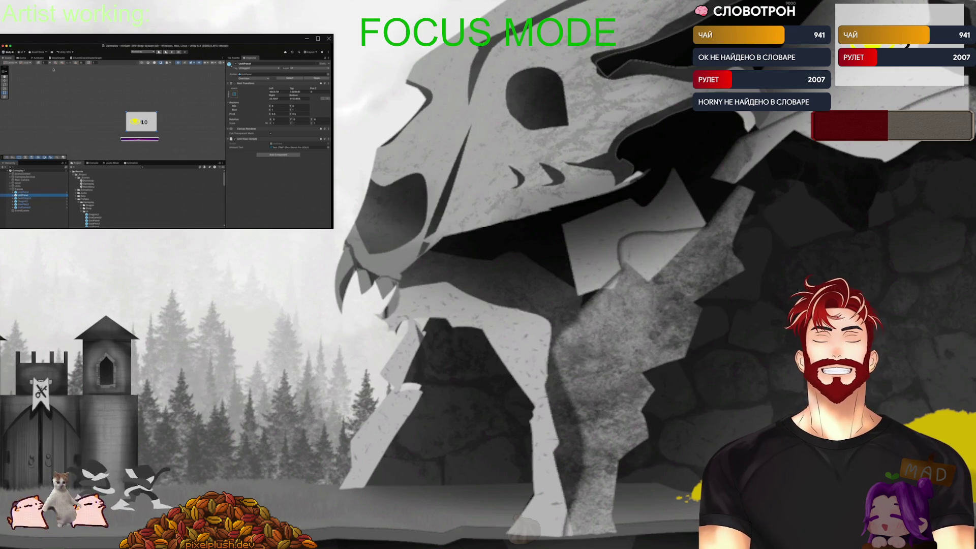
pyautogui.click(22, 57)
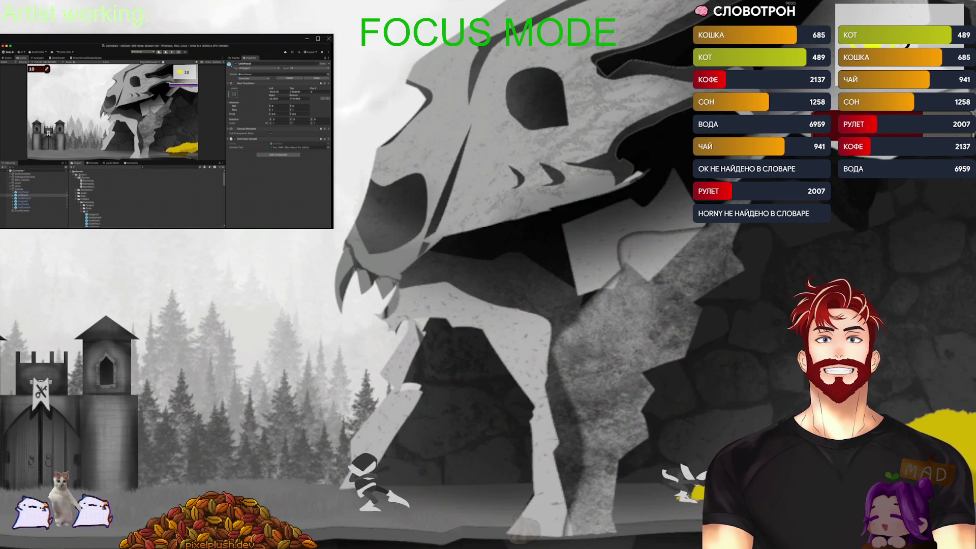
pyautogui.press('Escape')
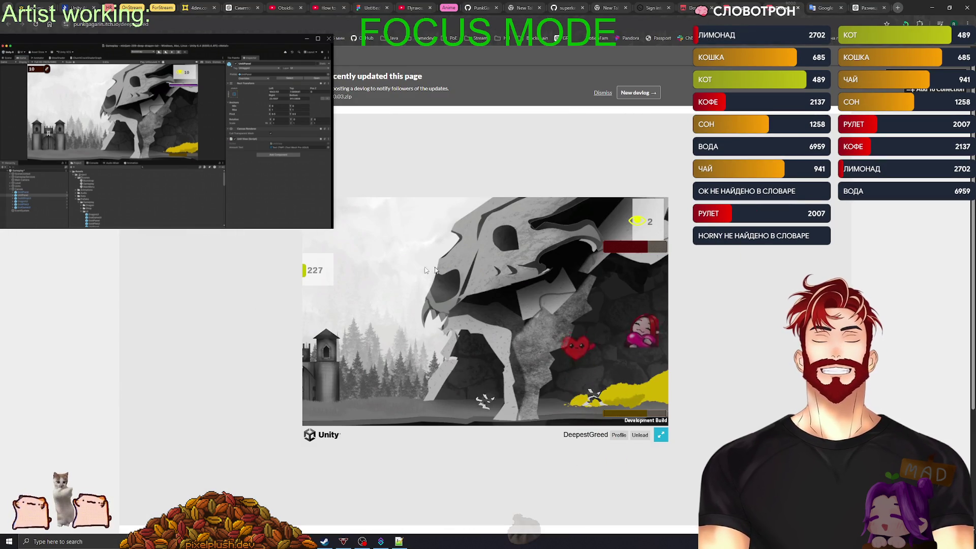
# Open and close the GuildShop, toggle full screen twice, and return to the edit page
pyautogui.click(341, 385)
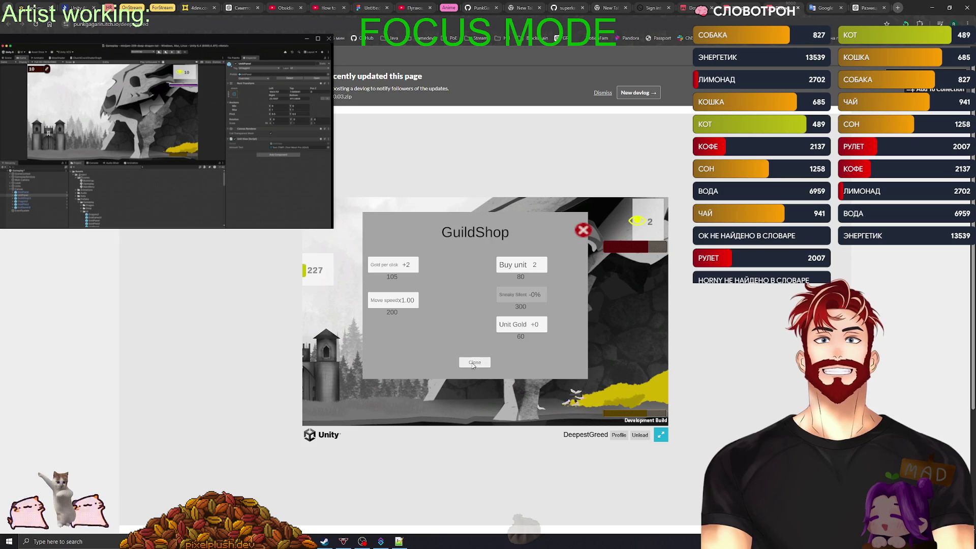
pyautogui.click(474, 364)
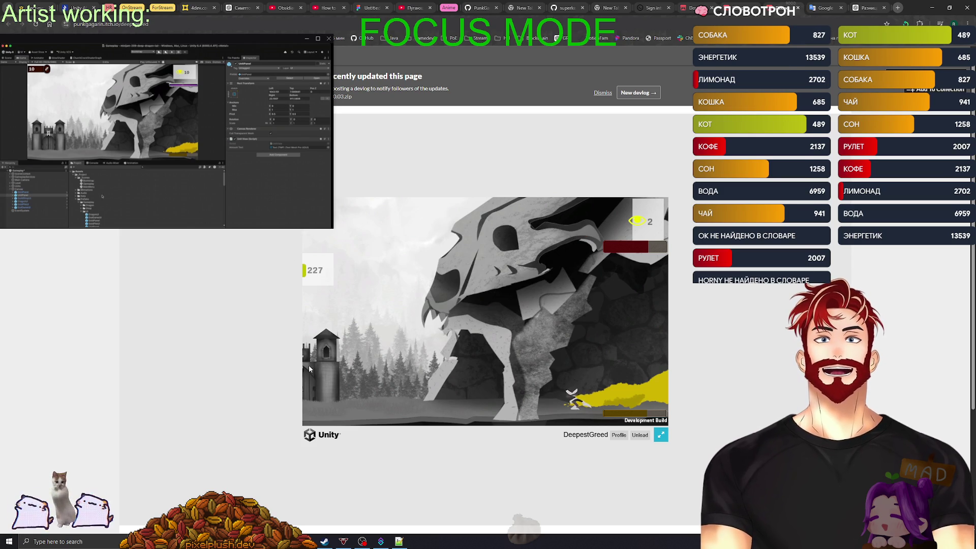
pyautogui.click(660, 435)
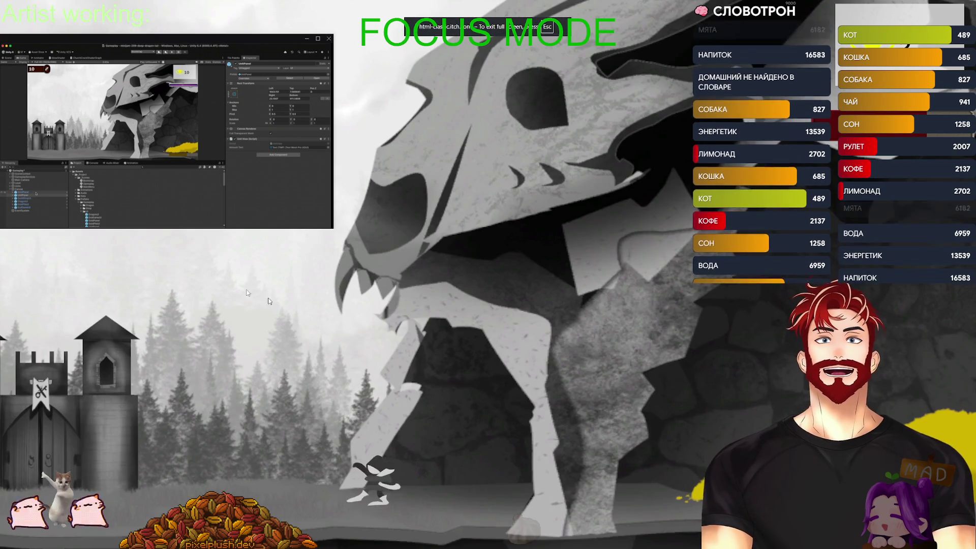
pyautogui.press('Escape')
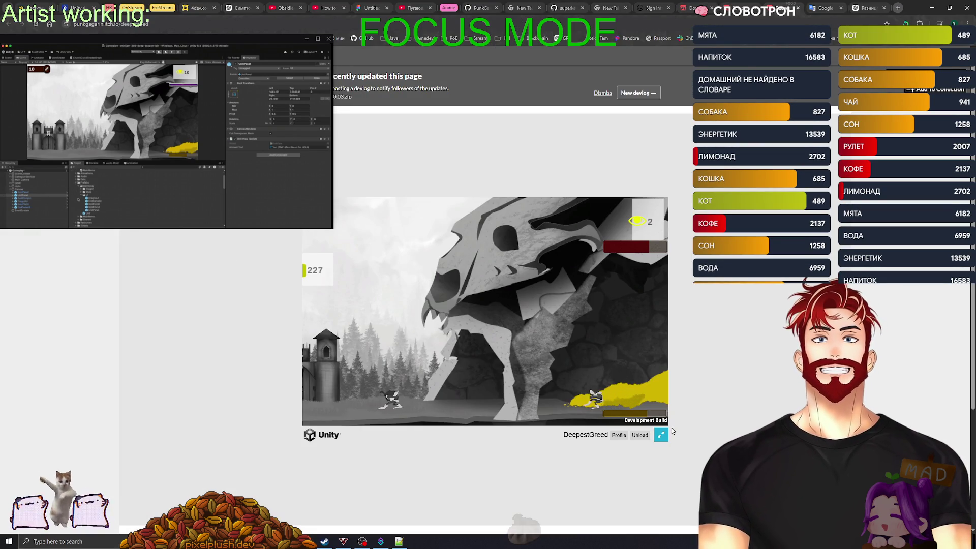
pyautogui.click(661, 434)
pyautogui.press('Escape')
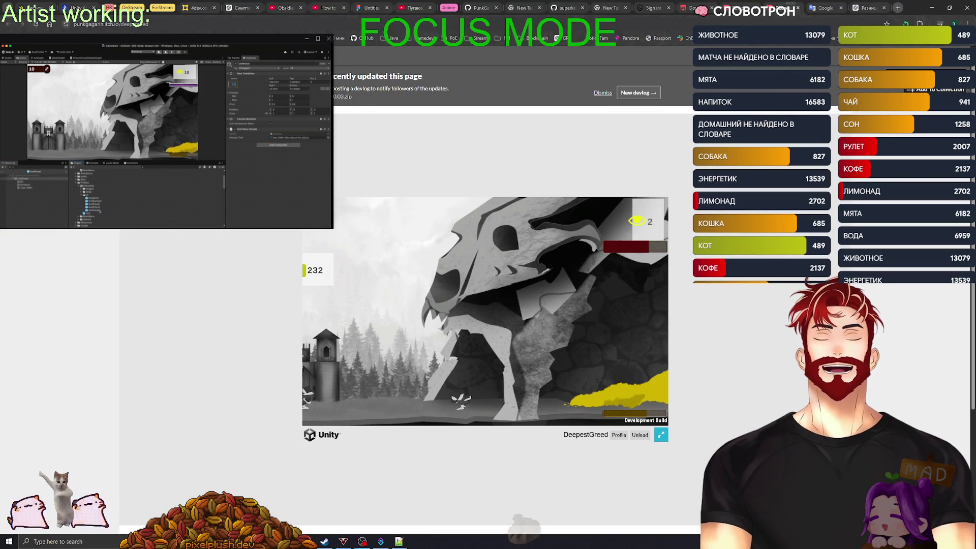
pyautogui.hotkey('alt', 'Left')
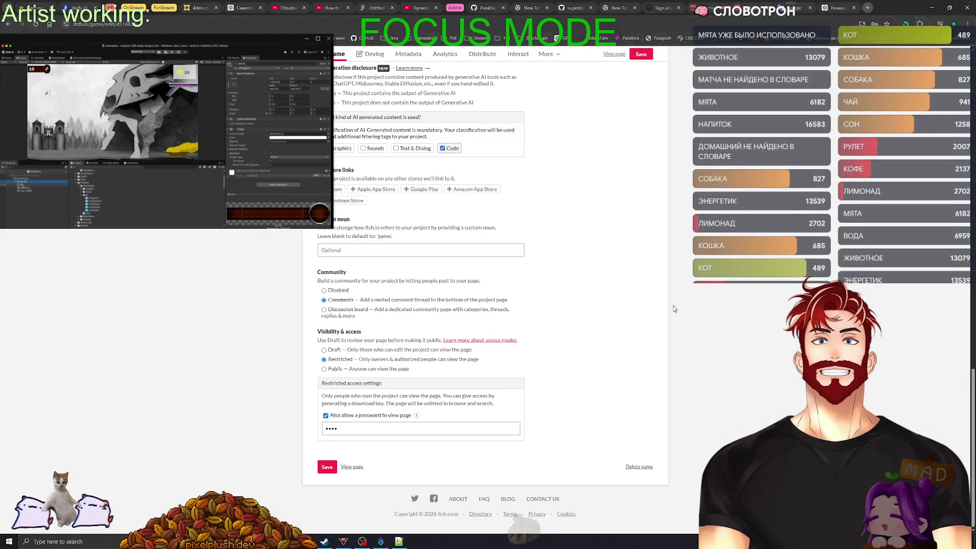
# In Rider, view the Gameplay.unity diff from the Commit window and open Rollback Changes for it
pyautogui.hotkey('alt', 'Tab')
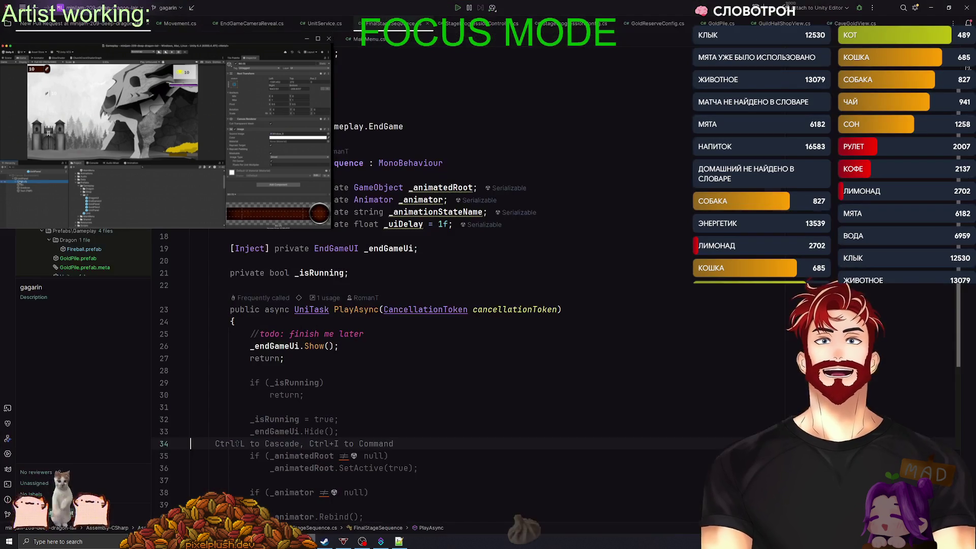
pyautogui.hotkey('alt', 'Tab')
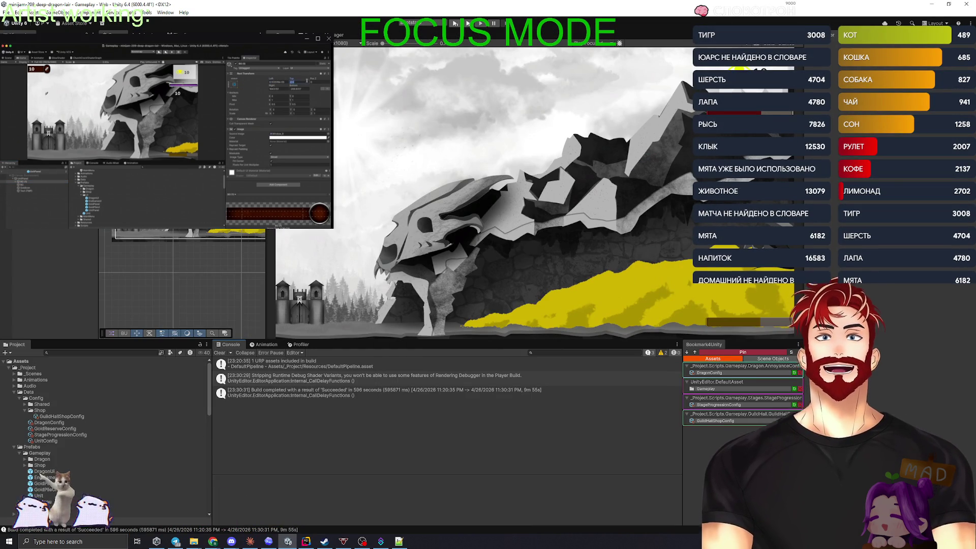
pyautogui.click(311, 545)
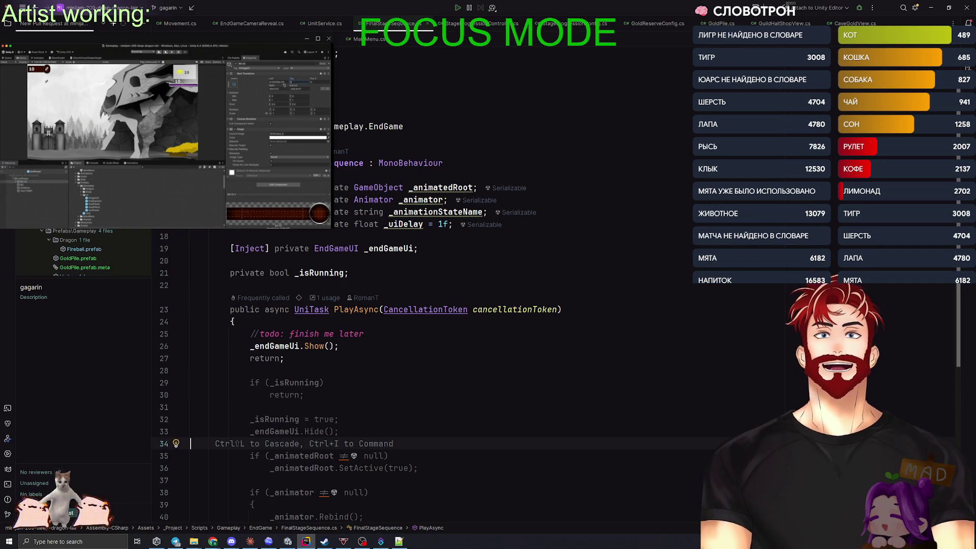
pyautogui.hotkey('ctrl', 'k')
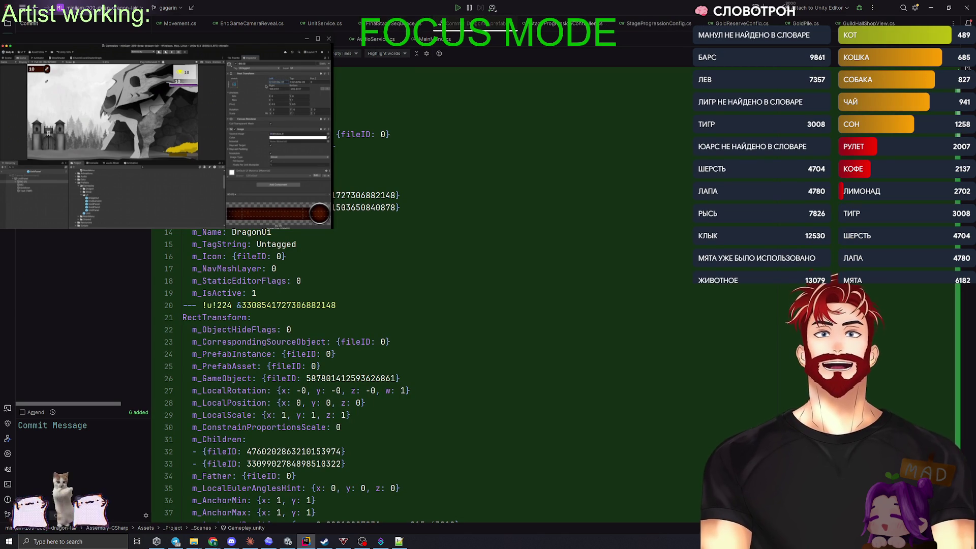
pyautogui.press('Return')
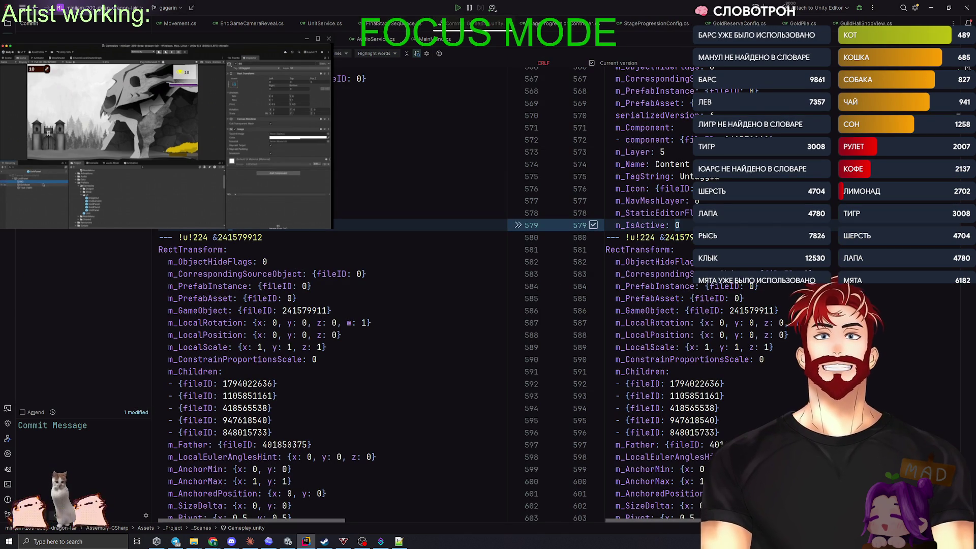
pyautogui.hotkey('ctrl', 'alt', 'z')
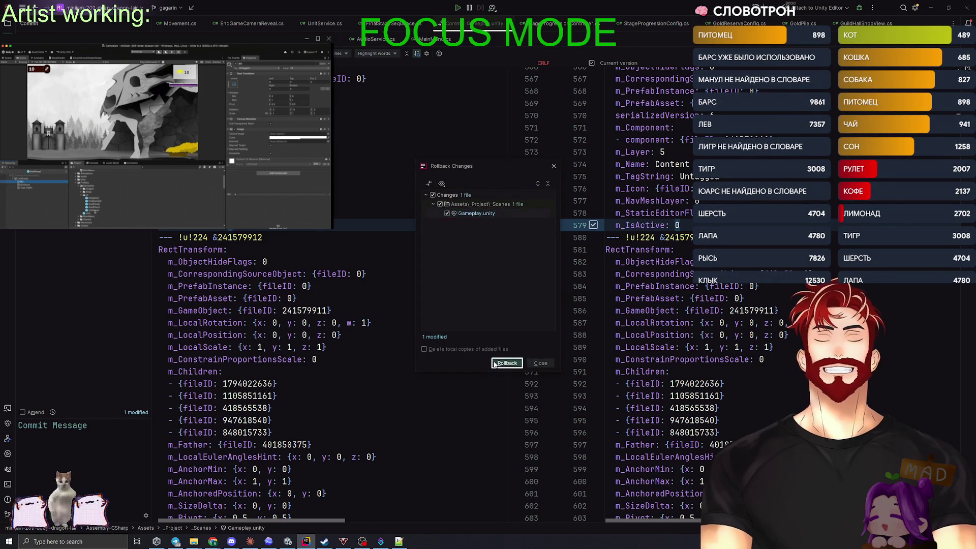